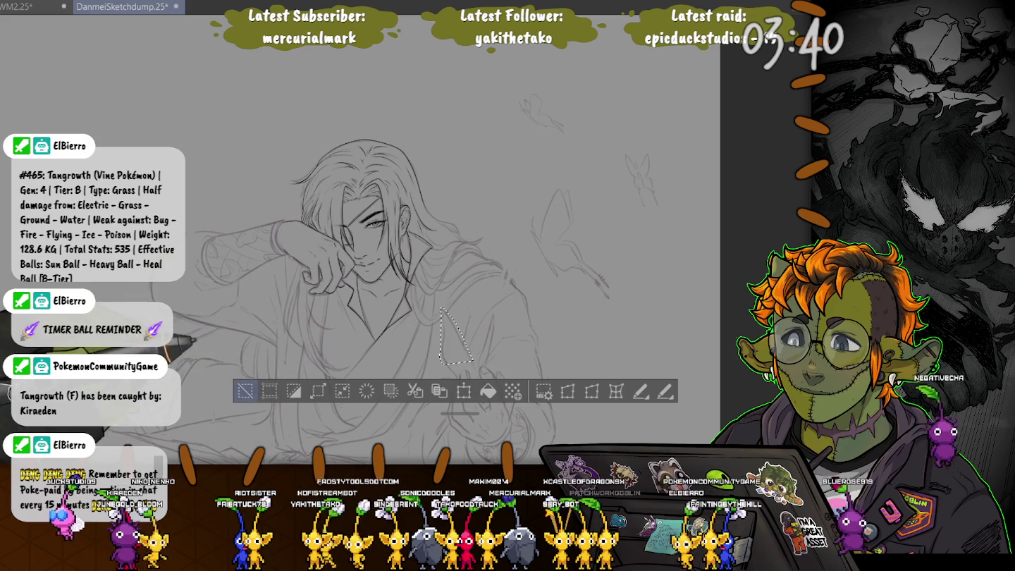
# Zoom the canvas in on the man's face and collar in the sketch
pyautogui.scroll(3, 423, 282)
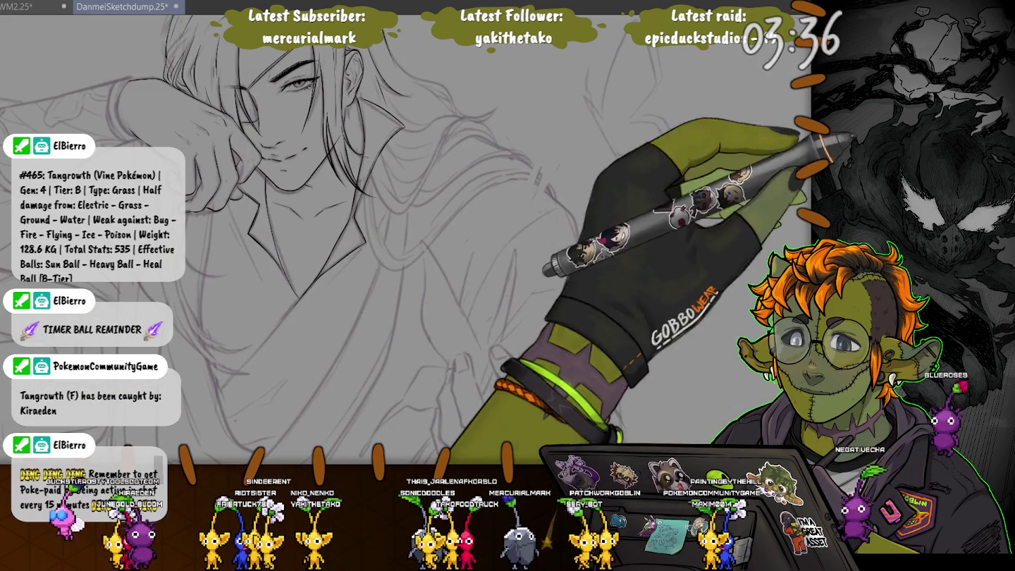
# Ink a first short stroke, then curved and looping petal outlines on the flowers in the hands
pyautogui.moveTo(702, 185); pyautogui.dragTo(727, 220)
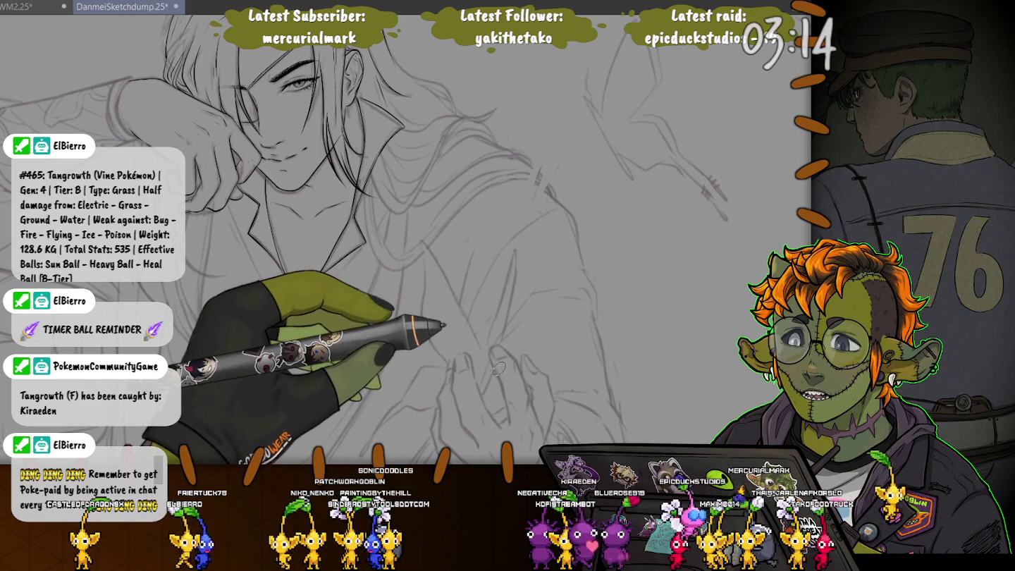
pyautogui.scroll(2, 454, 318)
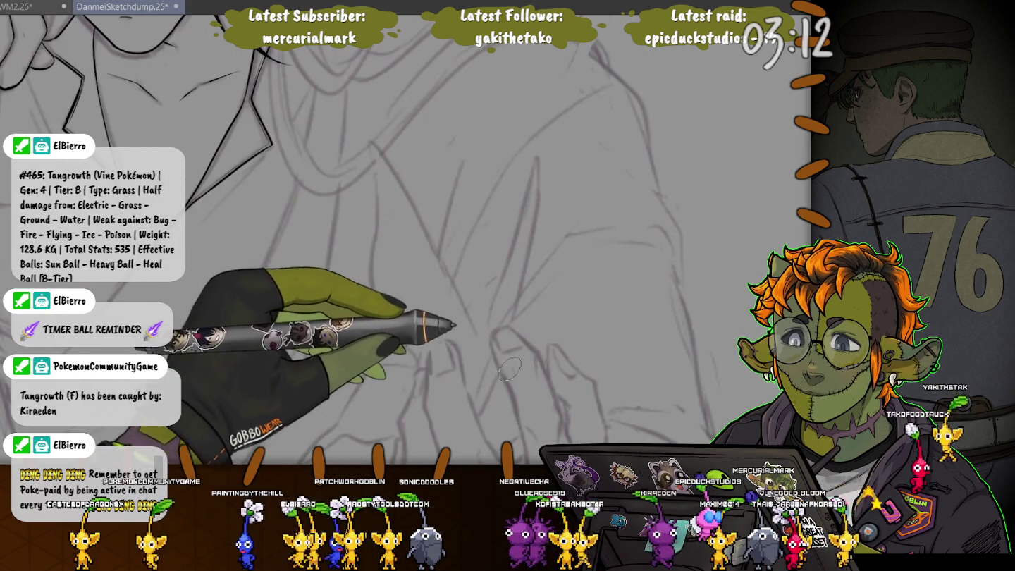
pyautogui.scroll(-1, 438, 306)
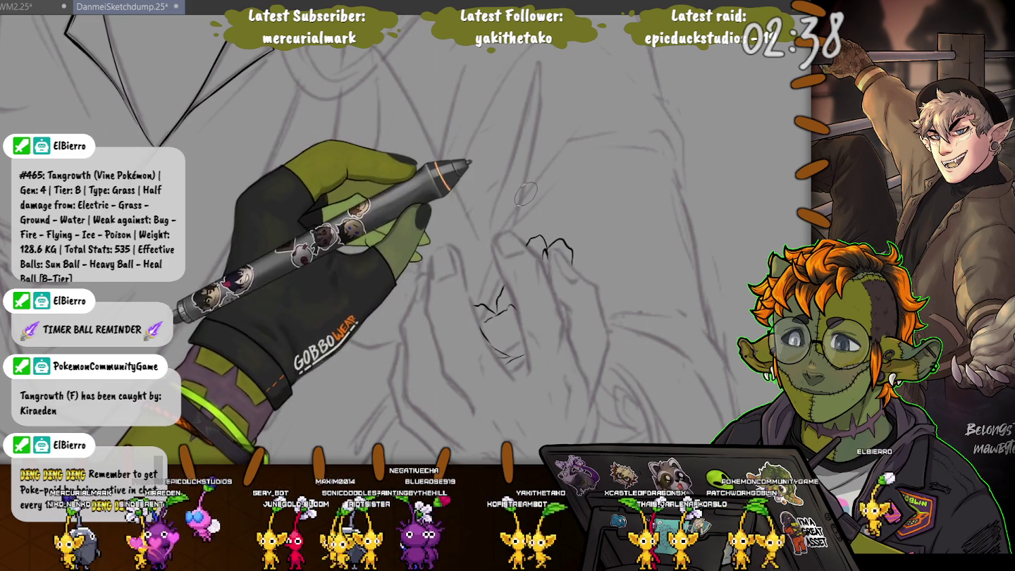
pyautogui.moveTo(548, 241); pyautogui.dragTo(578, 273)
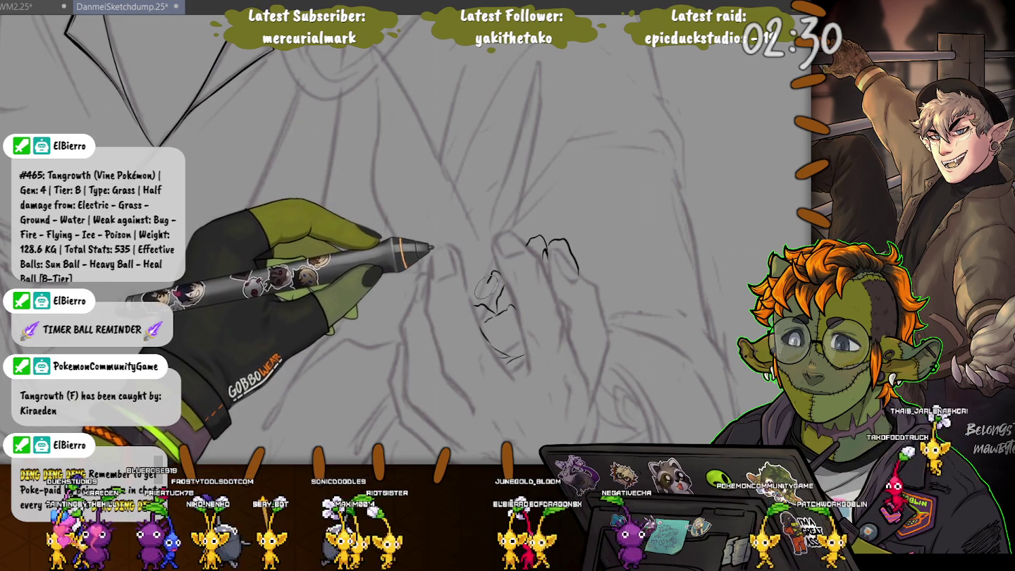
pyautogui.moveTo(493, 272); pyautogui.dragTo(482, 290)
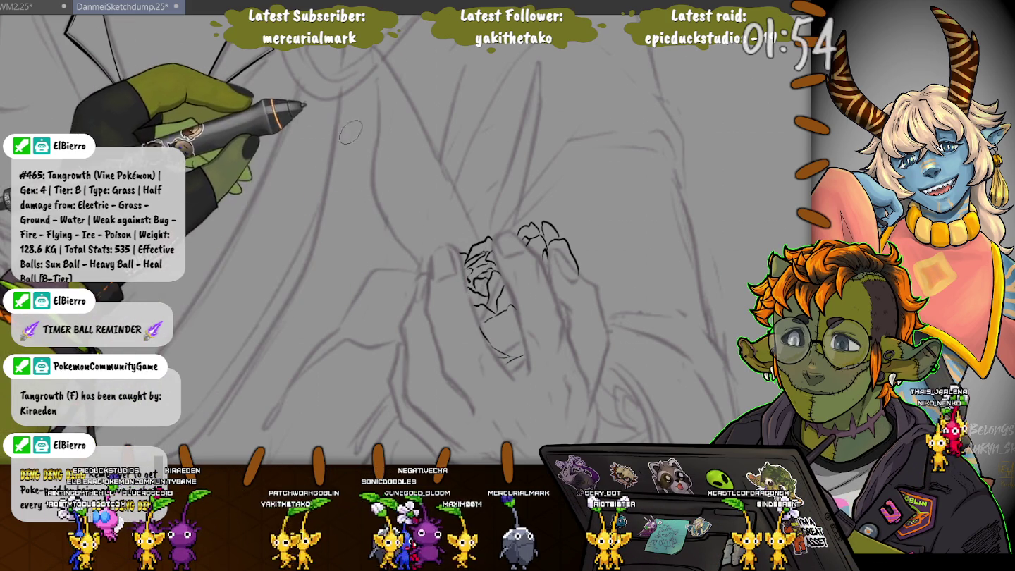
# Erase the stray strokes left of the inked petals and add a small petal stroke
pyautogui.moveTo(458, 250); pyautogui.dragTo(508, 343)
pyautogui.moveTo(510, 407); pyautogui.dragTo(519, 310)
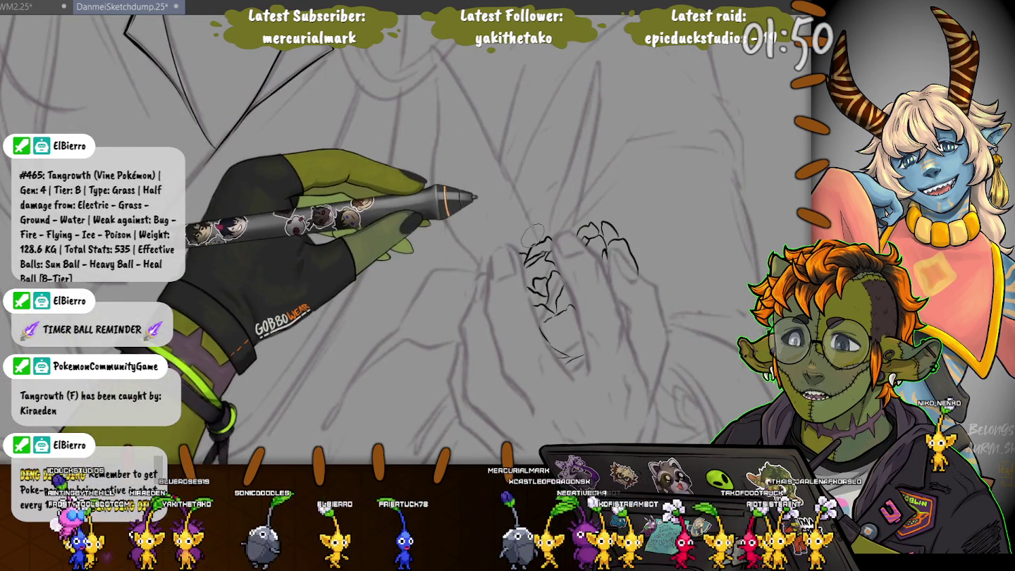
pyautogui.moveTo(519, 309); pyautogui.dragTo(546, 266)
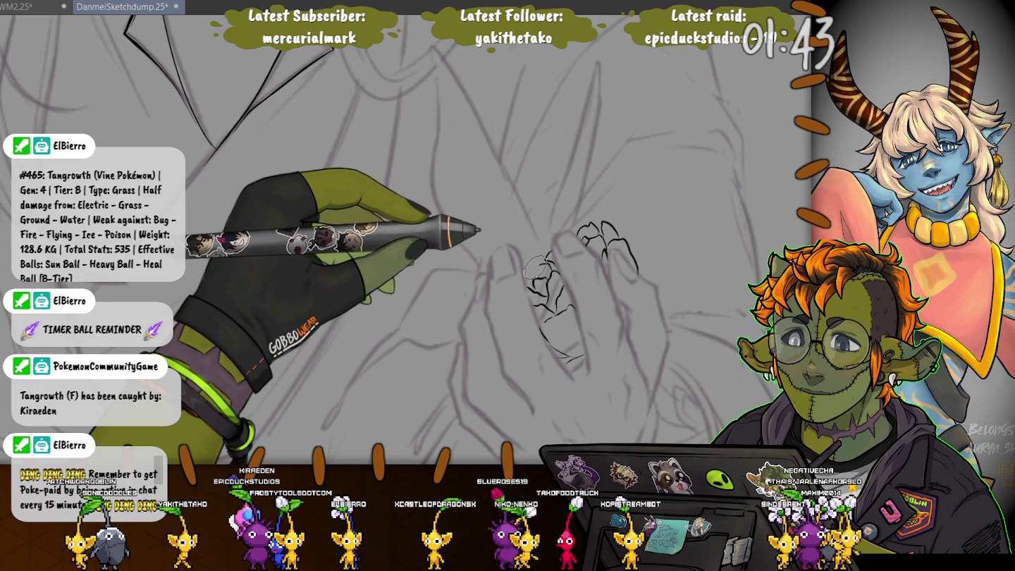
pyautogui.moveTo(530, 272)
pyautogui.mouseDown()
pyautogui.moveTo(520, 291)
pyautogui.moveTo(543, 248)
pyautogui.mouseUp()
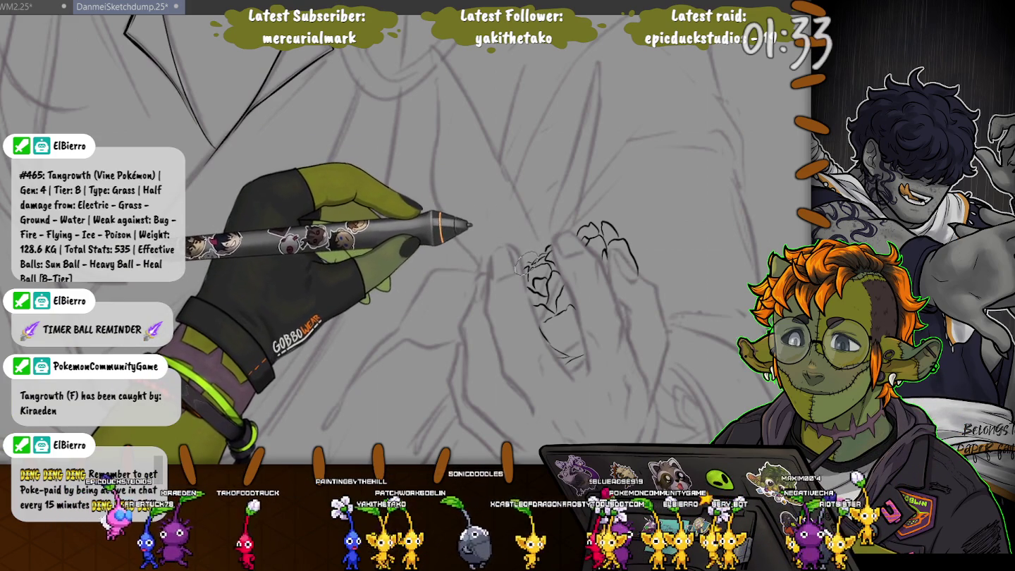
# Ink more petal lines near the hands, then lasso-select the inked petals
pyautogui.moveTo(525, 264); pyautogui.dragTo(638, 349)
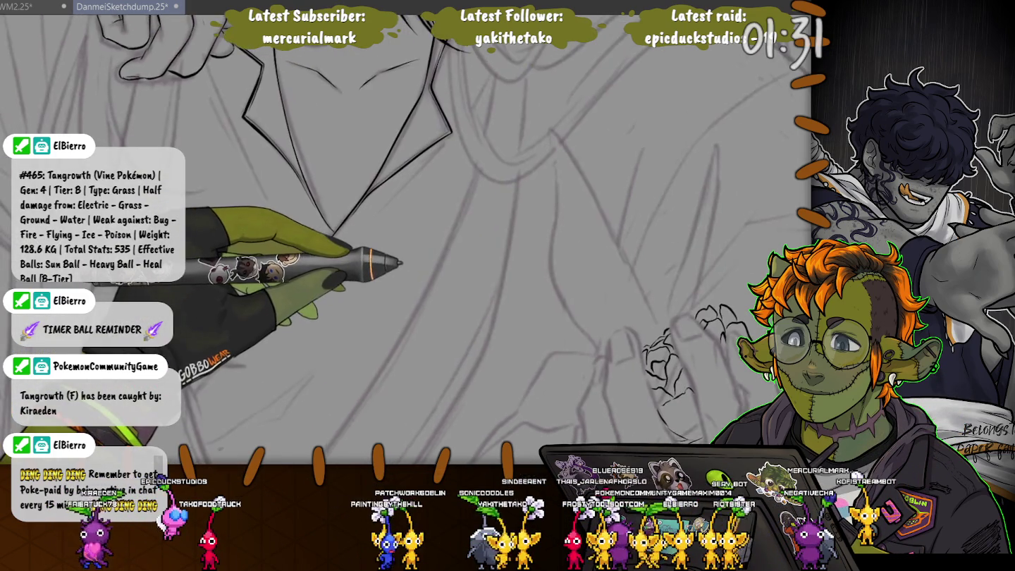
pyautogui.moveTo(400, 263); pyautogui.dragTo(381, 201)
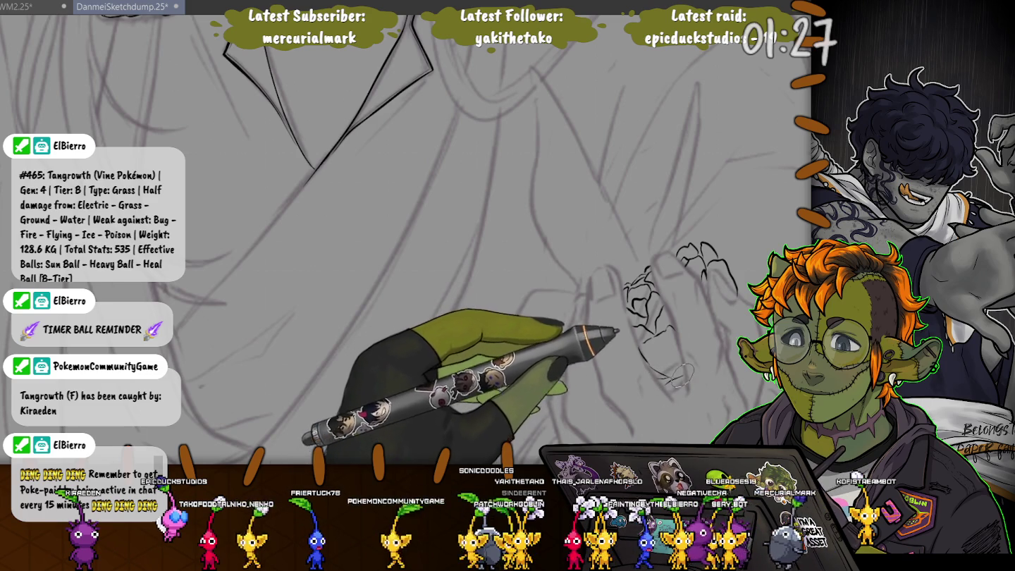
pyautogui.moveTo(681, 373); pyautogui.dragTo(635, 331)
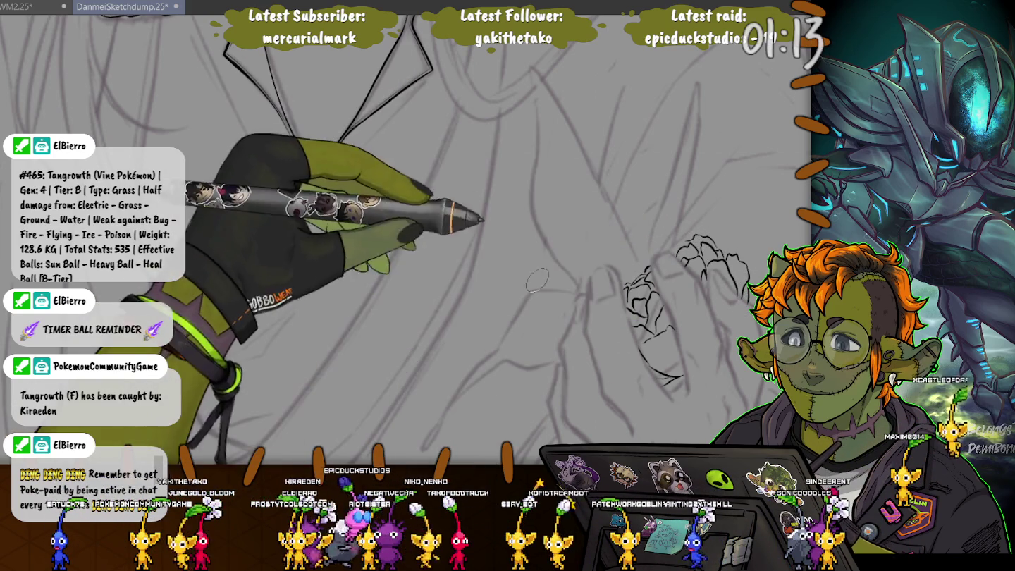
pyautogui.moveTo(346, 223); pyautogui.dragTo(276, 162)
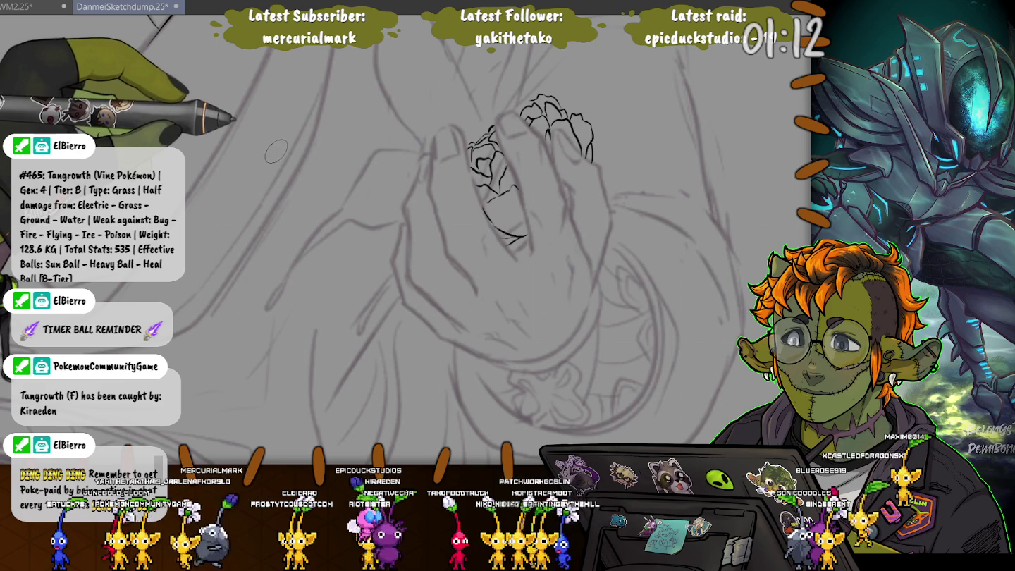
pyautogui.moveTo(280, 158); pyautogui.dragTo(349, 215)
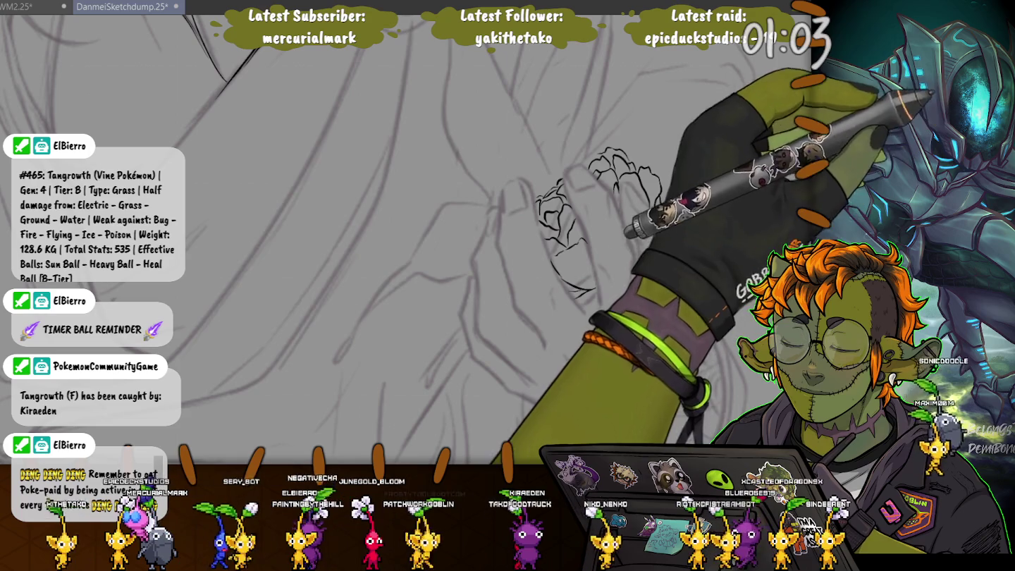
pyautogui.moveTo(511, 173); pyautogui.dragTo(497, 184)
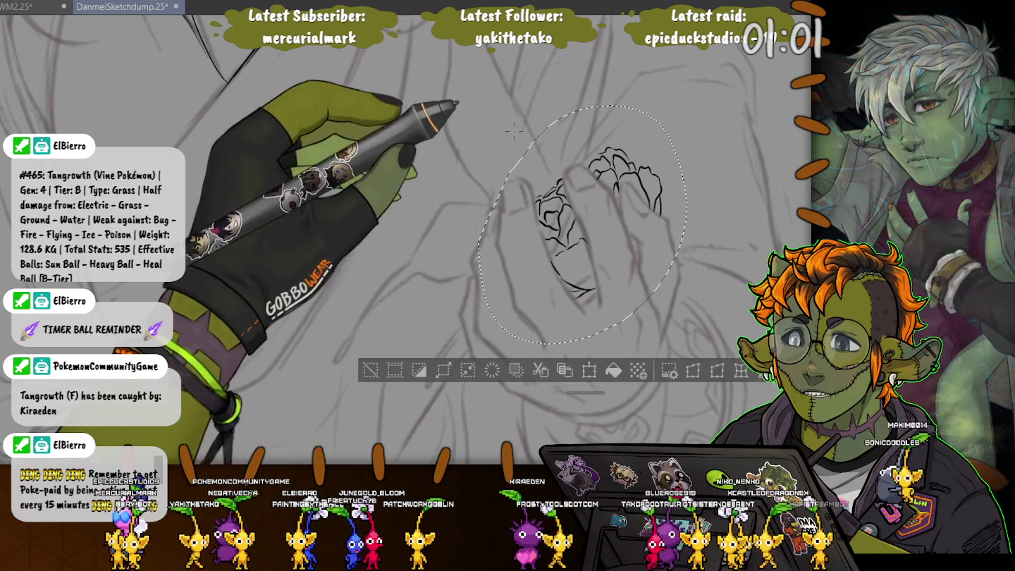
# Mirror the selected petals horizontally, tilt them counter-clockwise and commit the transform
pyautogui.click(693, 370)
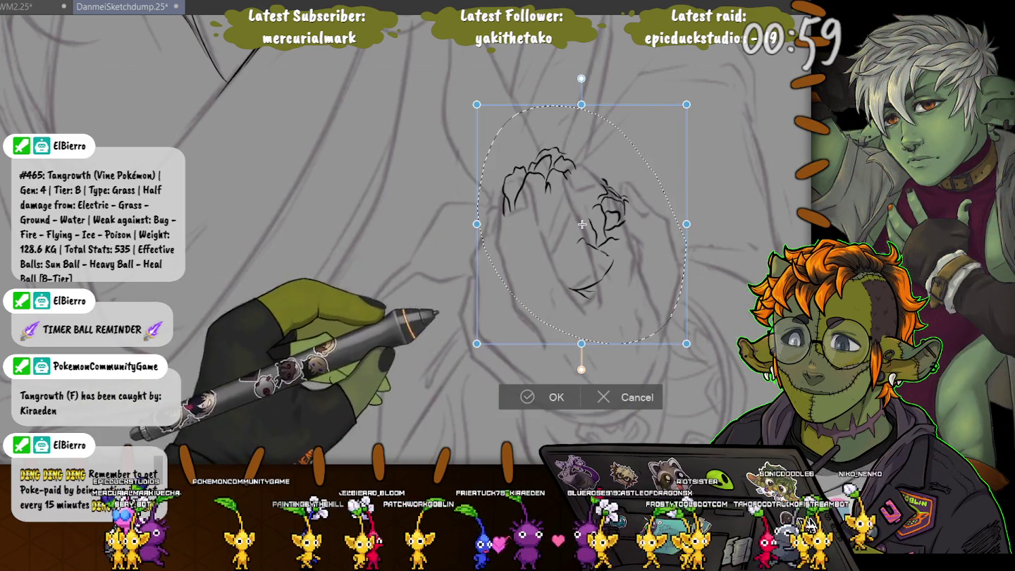
pyautogui.moveTo(697, 352); pyautogui.dragTo(716, 338)
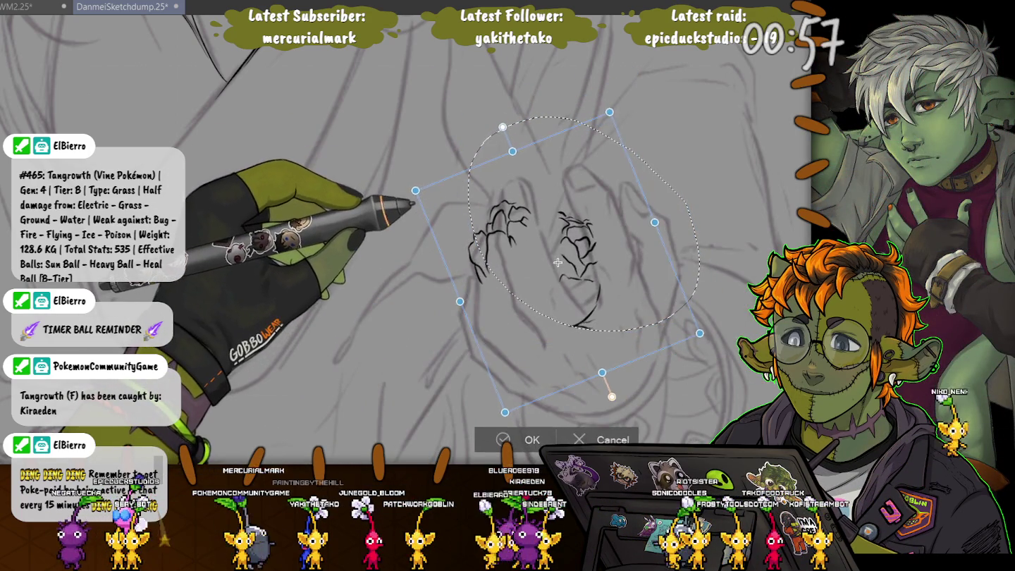
pyautogui.moveTo(567, 259)
pyautogui.mouseDown()
pyautogui.moveTo(524, 245)
pyautogui.moveTo(545, 248)
pyautogui.mouseUp()
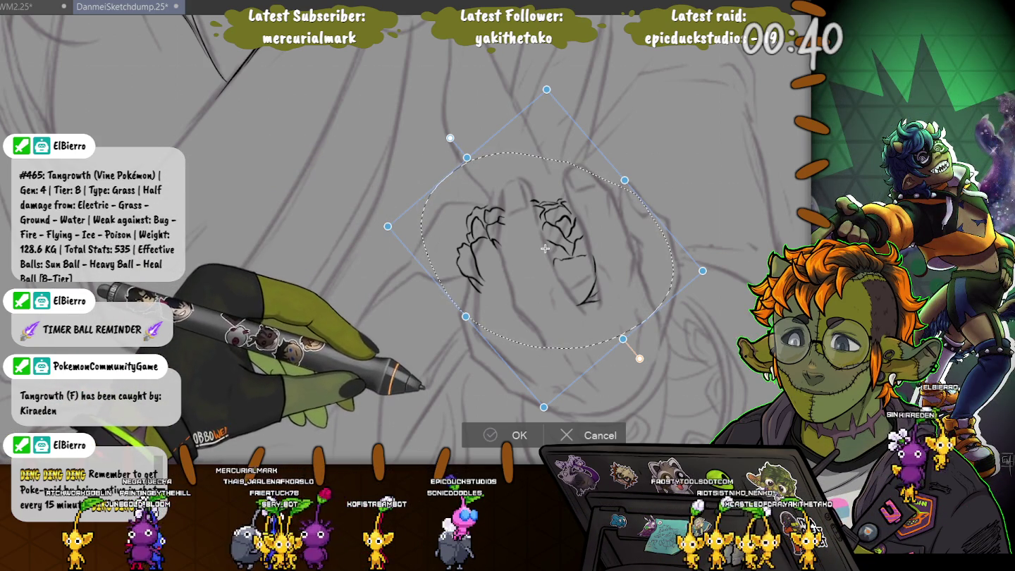
pyautogui.press('Return')
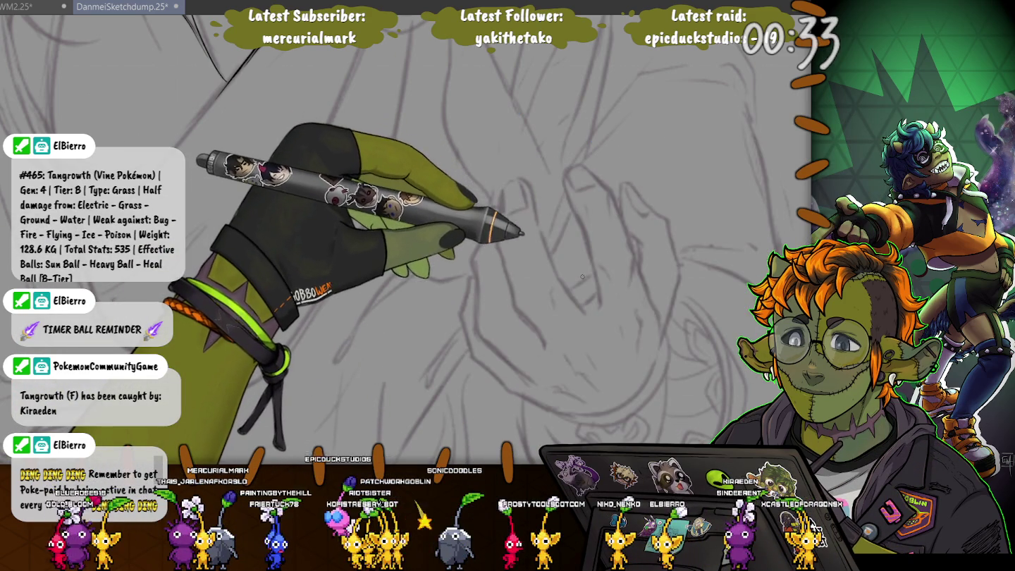
# Ink short vertical and curved lines on the hand and petal-edge strokes around the fingers
pyautogui.moveTo(584, 299); pyautogui.dragTo(583, 247)
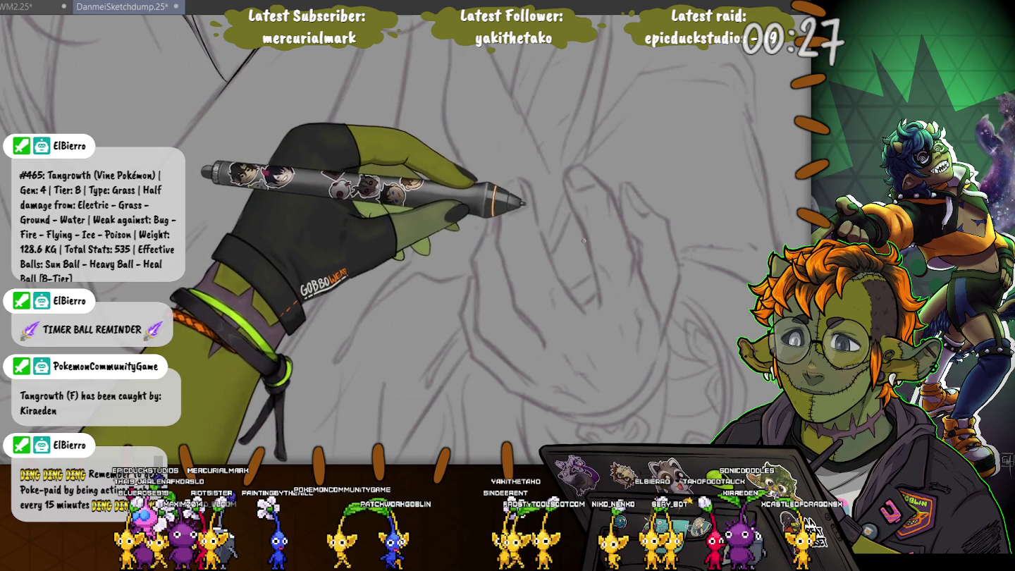
pyautogui.moveTo(583, 302); pyautogui.dragTo(564, 287)
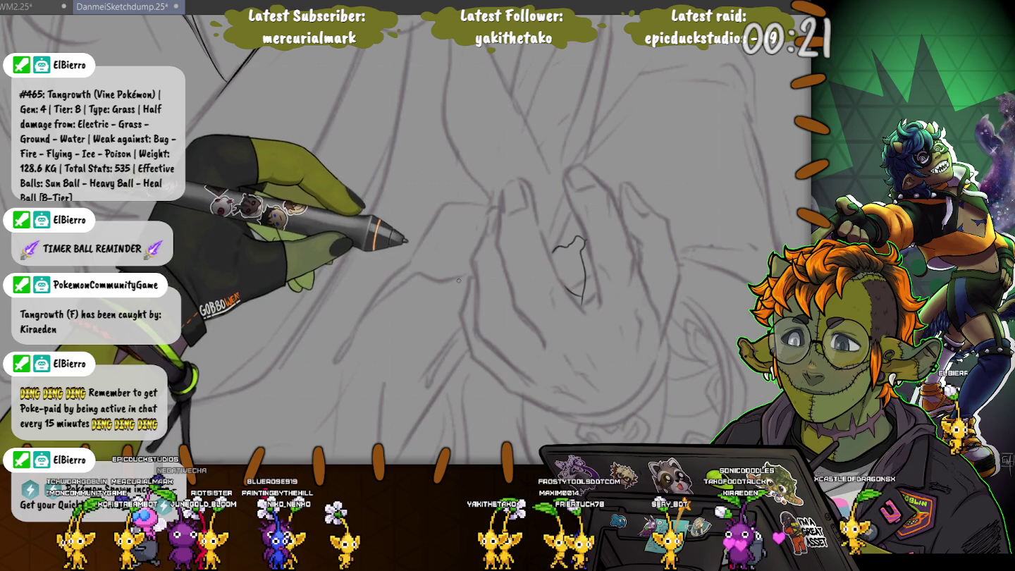
pyautogui.moveTo(463, 305); pyautogui.dragTo(453, 293)
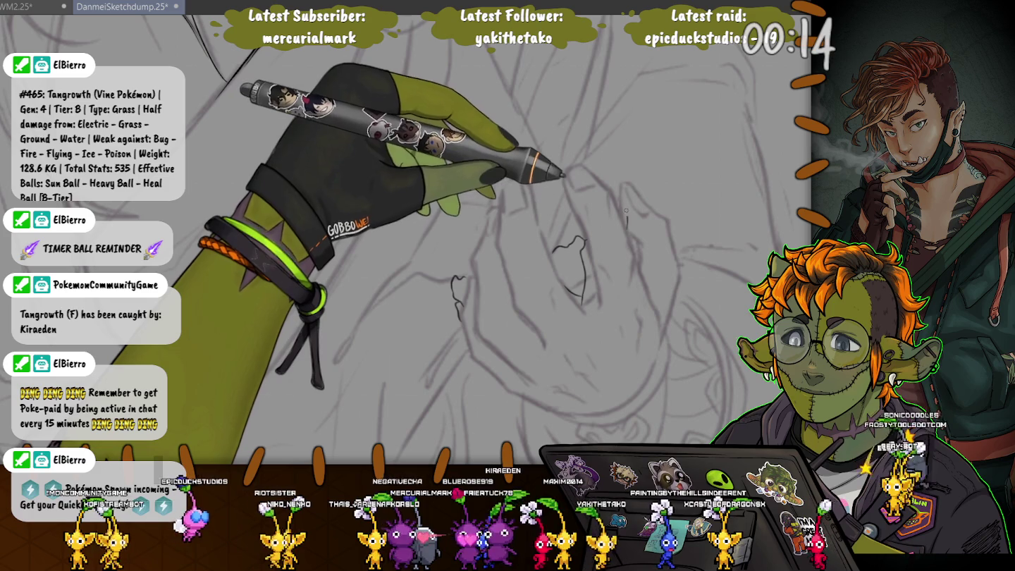
pyautogui.moveTo(611, 191); pyautogui.dragTo(634, 250)
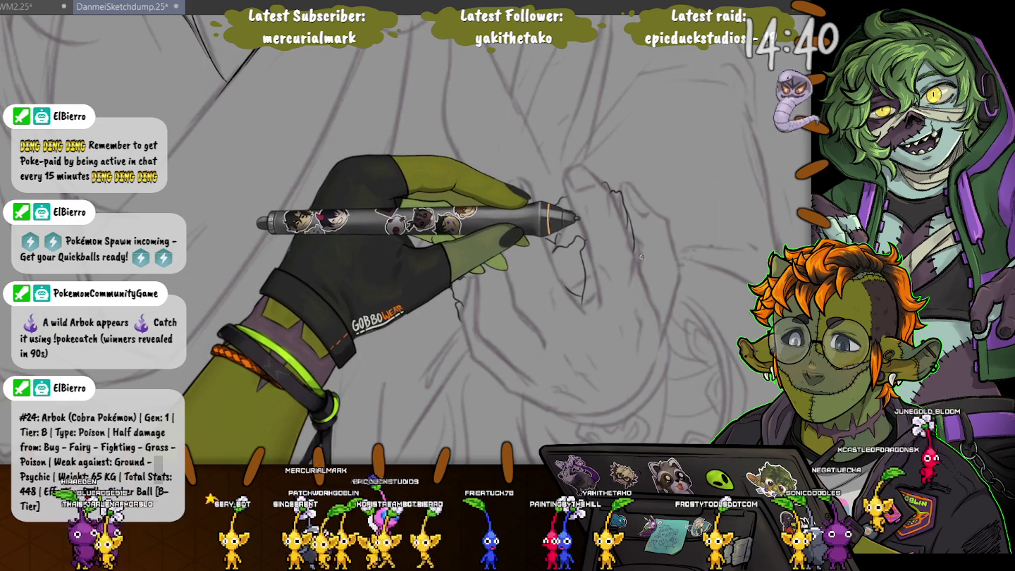
pyautogui.moveTo(640, 264); pyautogui.dragTo(654, 230)
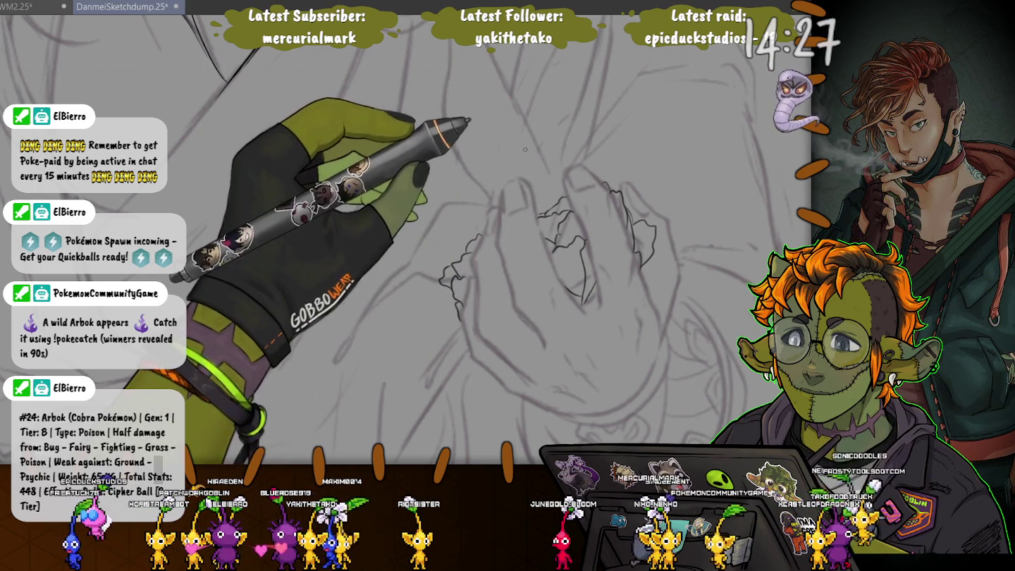
# Save the drawing with Ctrl+S
pyautogui.hotkey('ctrl', 's')
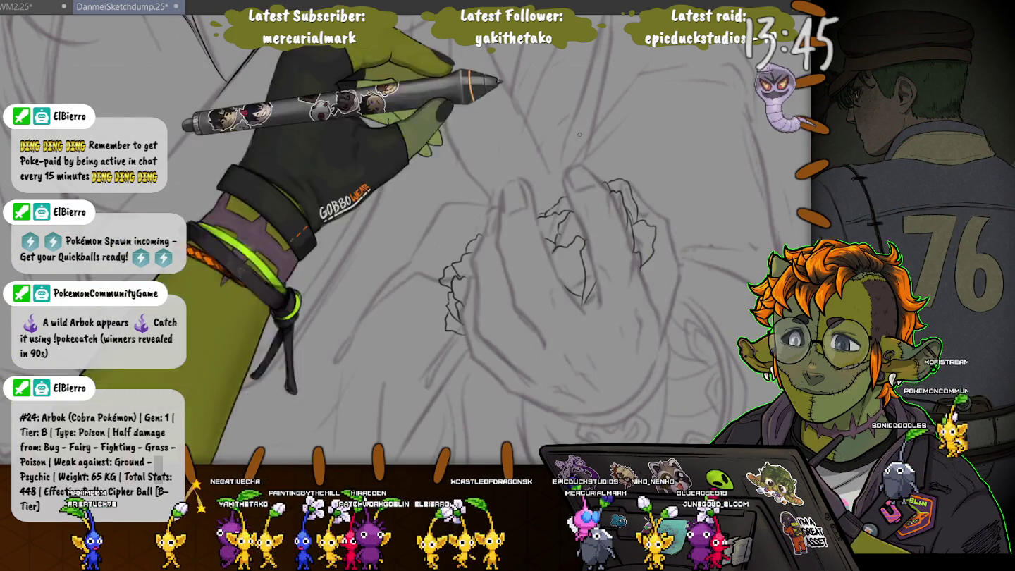
# Ink a curved pointed wing outline above the hands, undoing two failed attempts
pyautogui.moveTo(661, 177); pyautogui.dragTo(640, 270)
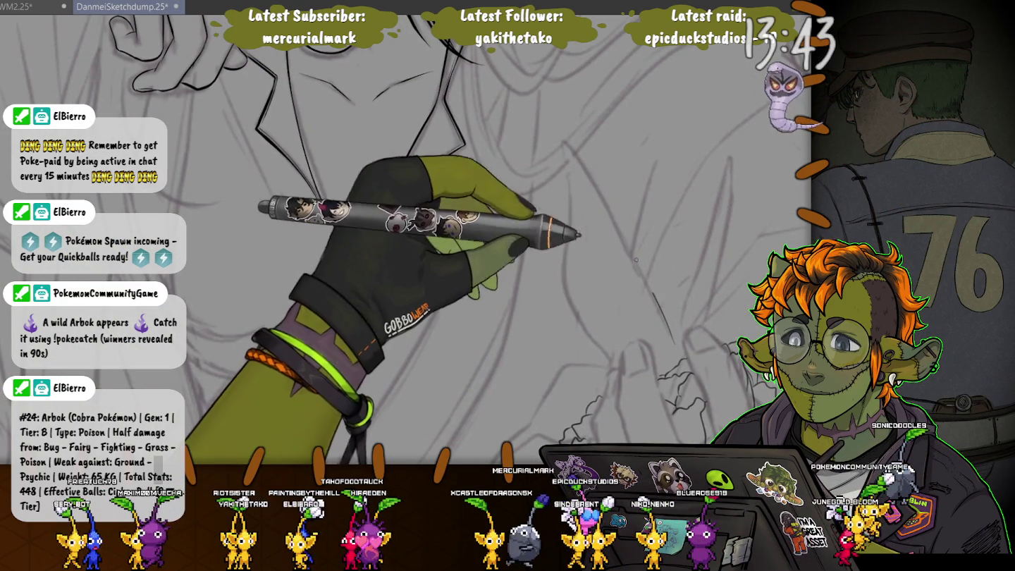
pyautogui.moveTo(563, 138)
pyautogui.mouseDown()
pyautogui.moveTo(673, 346)
pyautogui.moveTo(571, 289)
pyautogui.mouseUp()
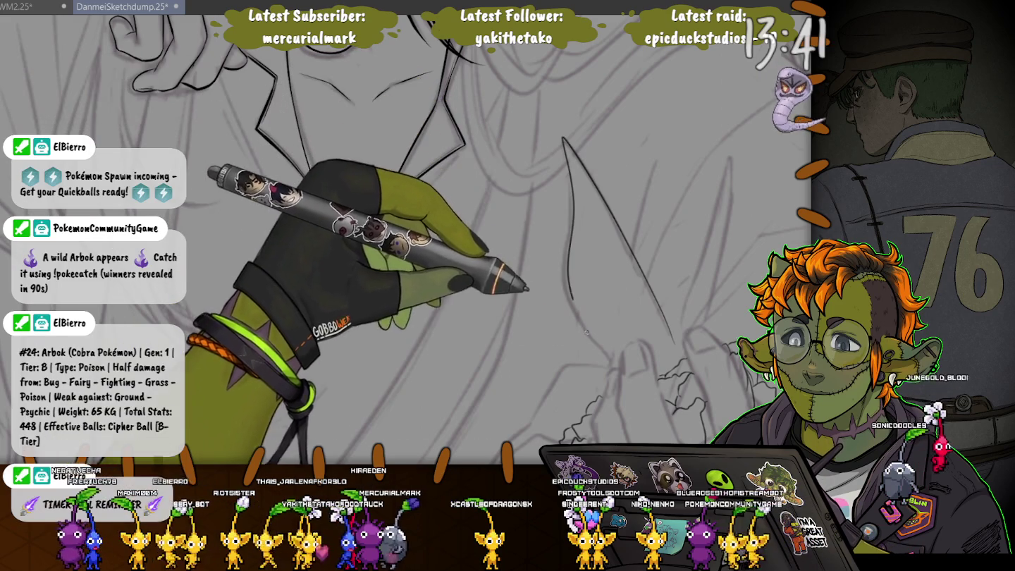
pyautogui.hotkey('ctrl', 'z')
pyautogui.hotkey('ctrl', 'z')
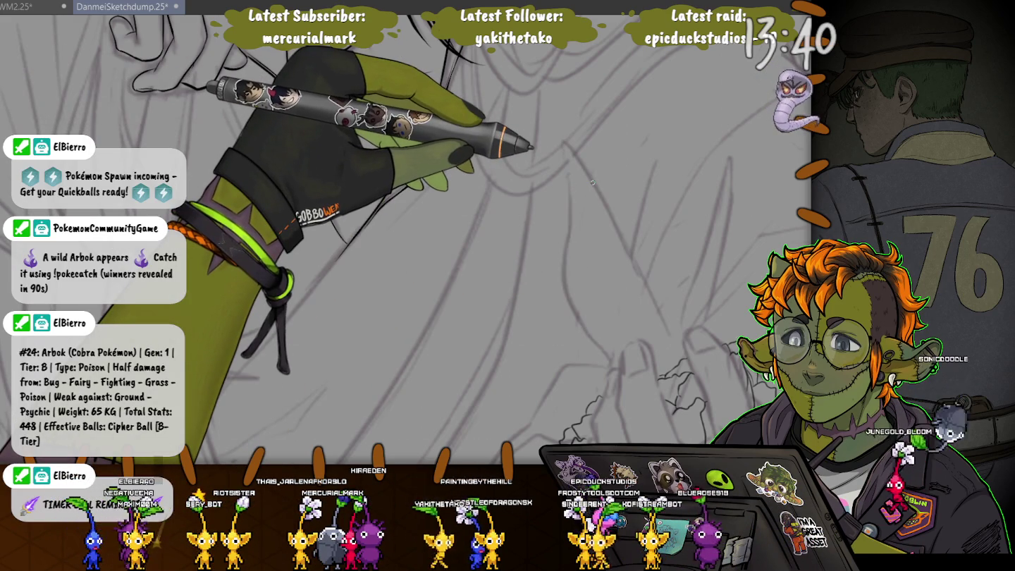
pyautogui.moveTo(562, 138); pyautogui.dragTo(673, 338)
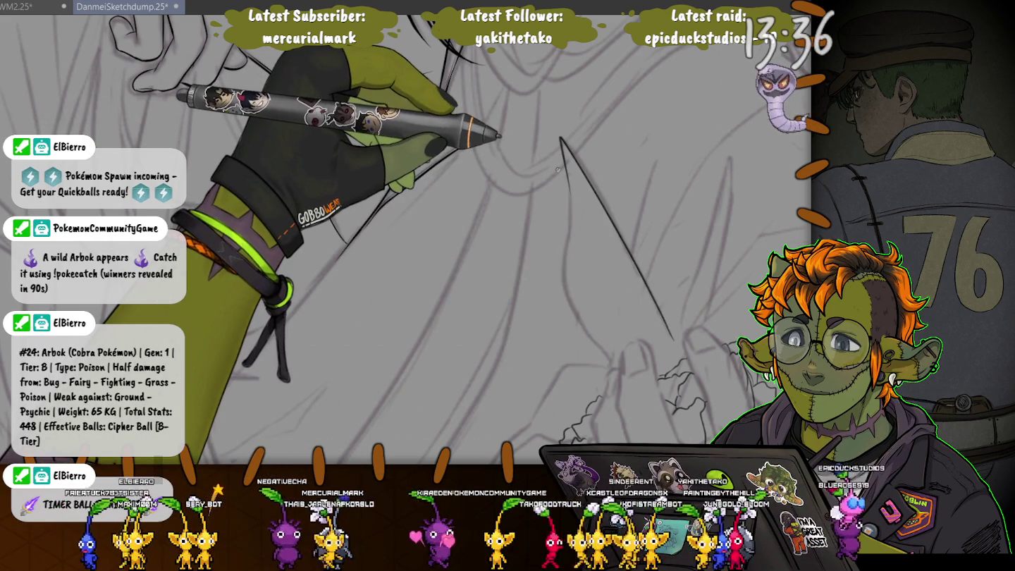
pyautogui.hotkey('ctrl', 'z')
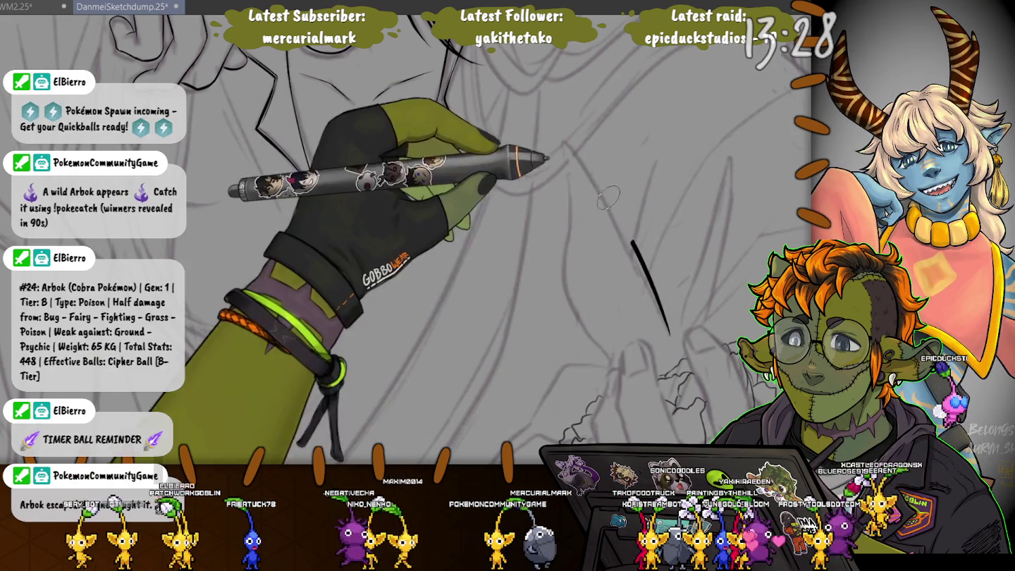
pyautogui.moveTo(669, 336)
pyautogui.mouseDown()
pyautogui.moveTo(571, 201)
pyautogui.moveTo(606, 350)
pyautogui.mouseUp()
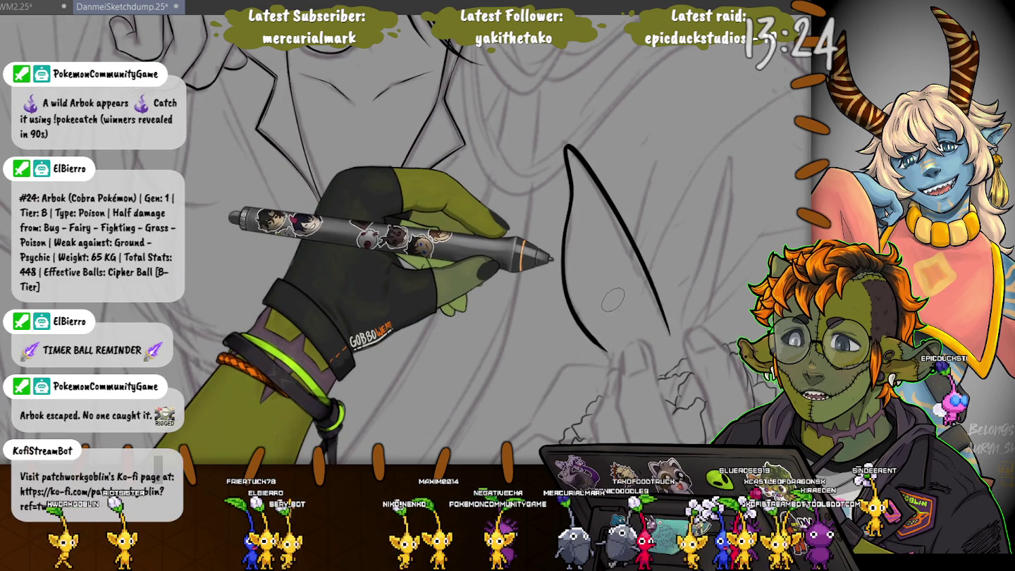
pyautogui.moveTo(612, 300); pyautogui.dragTo(549, 149)
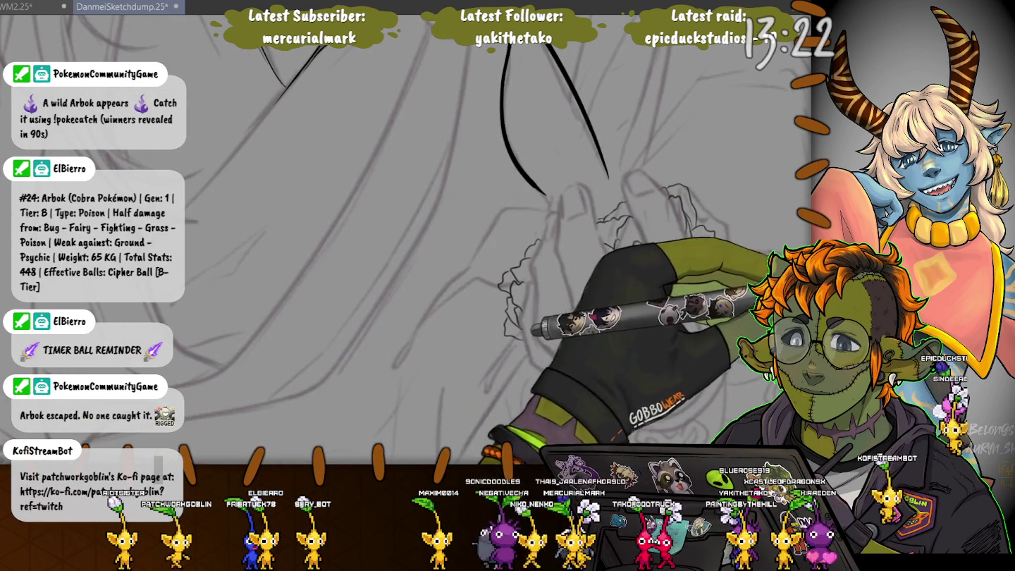
# Tilt and pan the canvas toward the fingers, then delete the selected content
pyautogui.moveTo(528, 323)
pyautogui.mouseDown()
pyautogui.moveTo(584, 272)
pyautogui.moveTo(716, 217)
pyautogui.mouseUp()
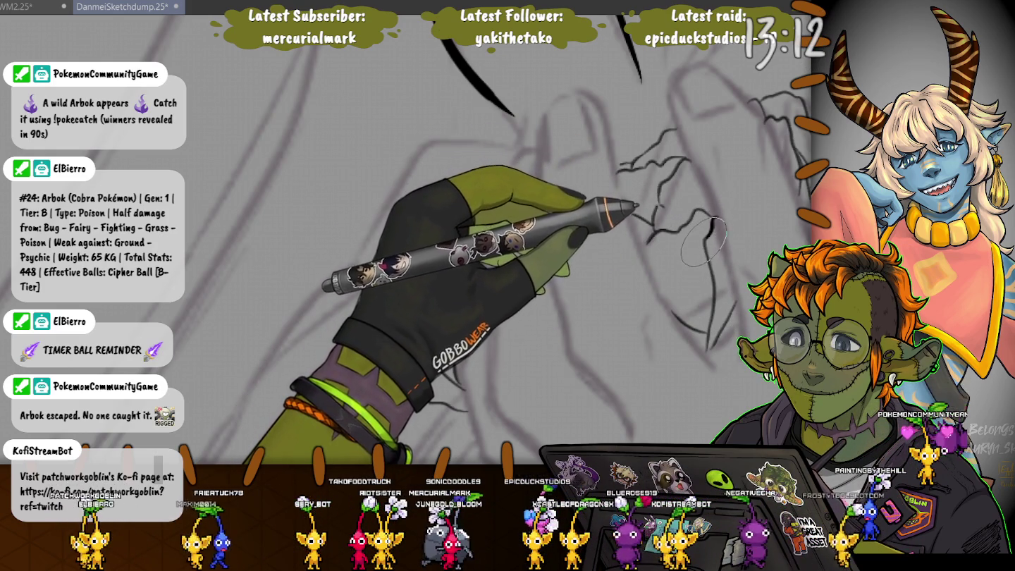
pyautogui.moveTo(705, 240); pyautogui.dragTo(606, 261)
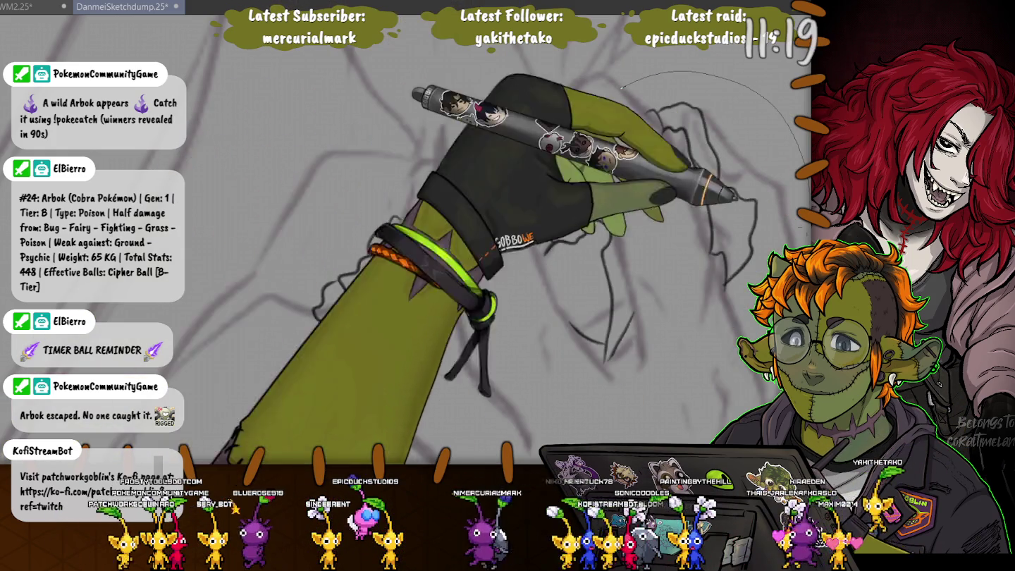
pyautogui.press('Delete')
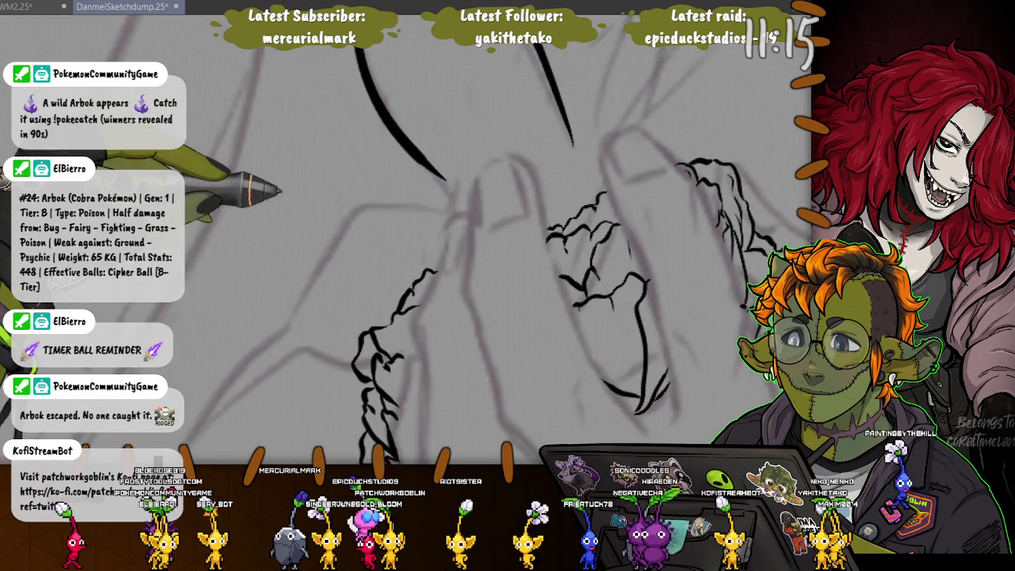
# Extend the curved wing outline down and leftward to a point, undoing a stray blob
pyautogui.moveTo(421, 21); pyautogui.dragTo(514, 243)
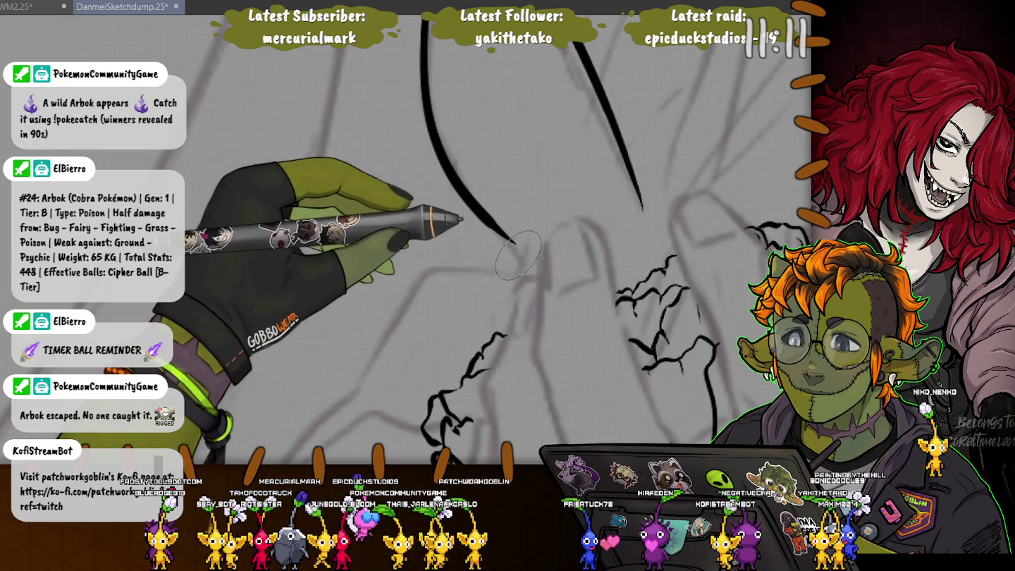
pyautogui.moveTo(541, 261); pyautogui.dragTo(500, 227)
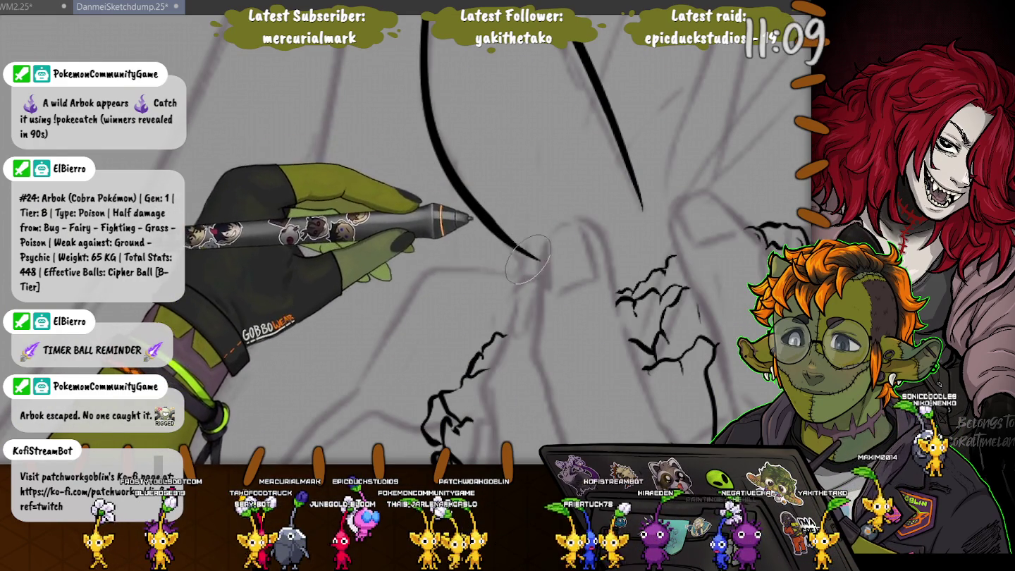
pyautogui.moveTo(541, 261)
pyautogui.mouseDown()
pyautogui.moveTo(423, 274)
pyautogui.moveTo(356, 395)
pyautogui.mouseUp()
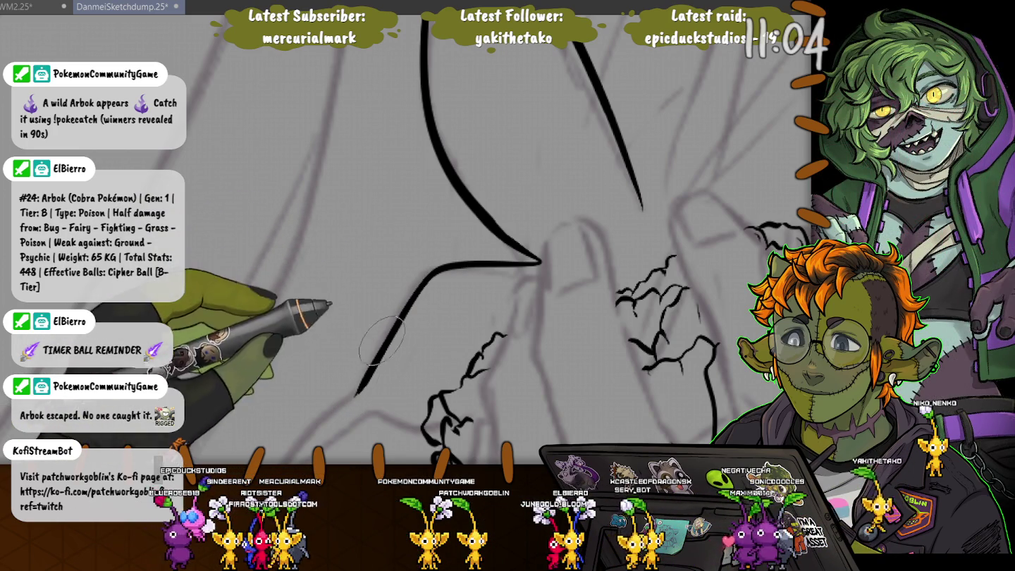
pyautogui.hotkey('ctrl', 'z')
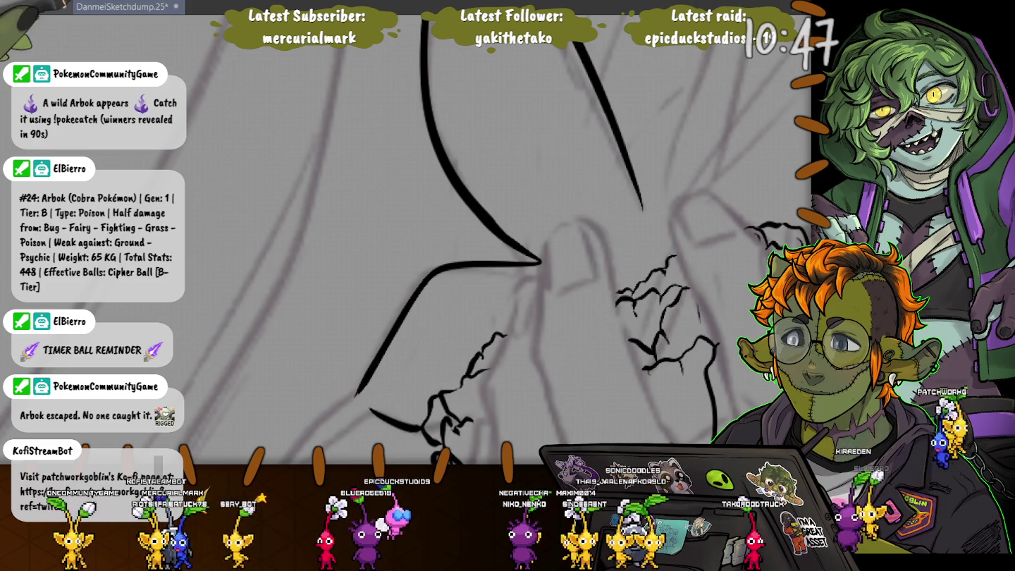
# Ink the long right wing outline and the outer curve of the left wing
pyautogui.scroll(-2, 594, 304)
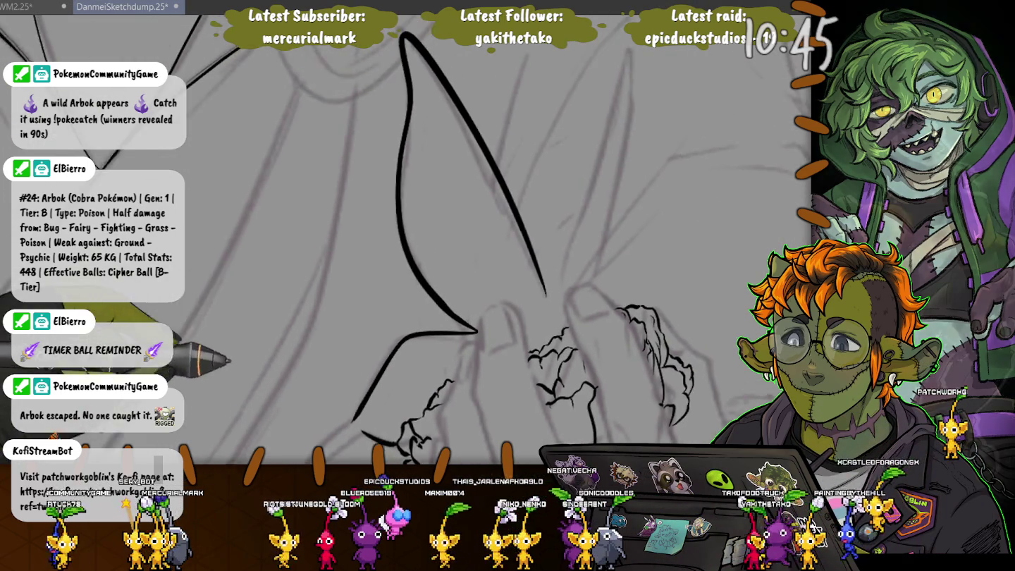
pyautogui.moveTo(594, 311); pyautogui.dragTo(633, 81)
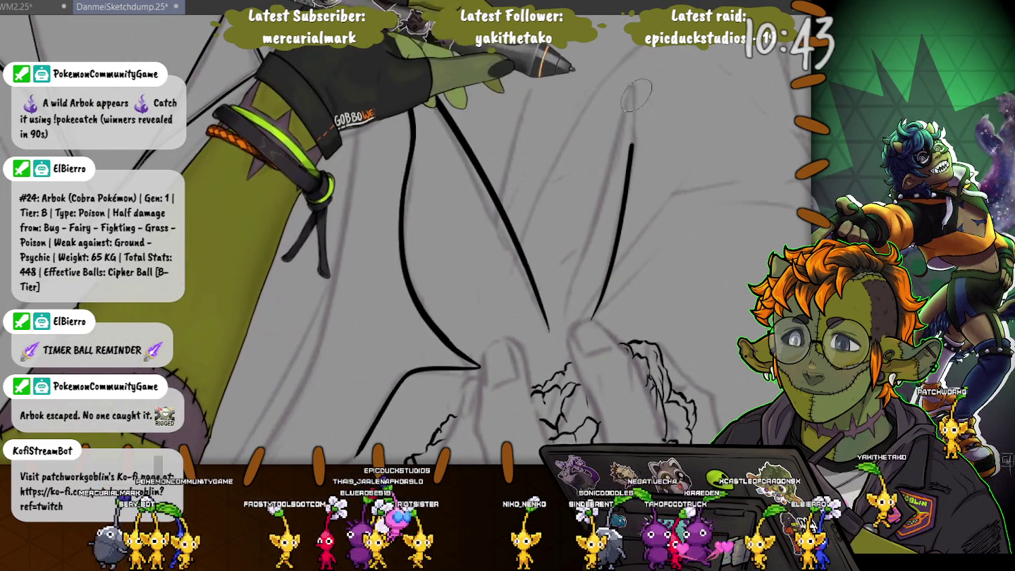
pyautogui.moveTo(407, 72); pyautogui.dragTo(554, 337)
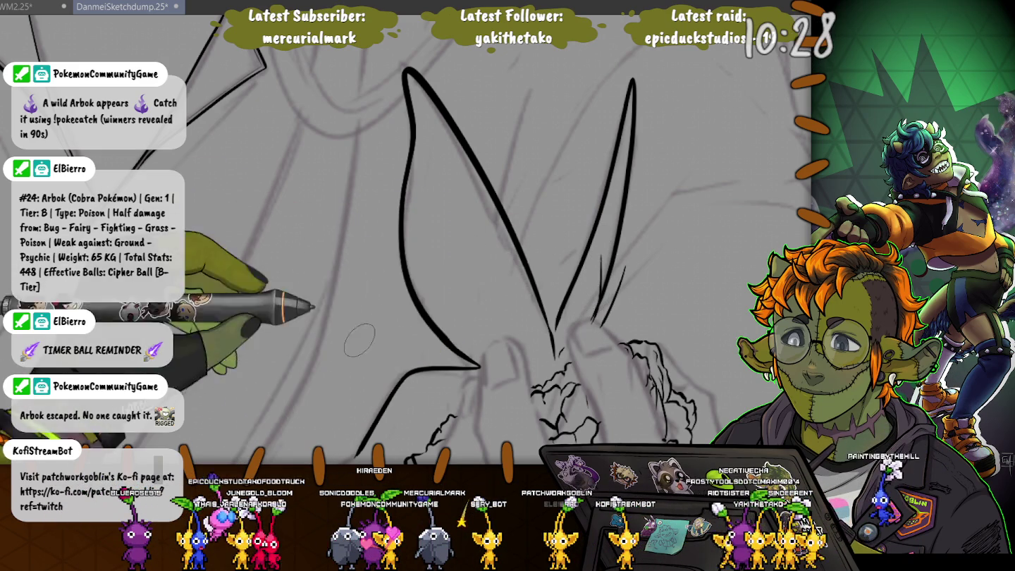
pyautogui.moveTo(592, 303); pyautogui.dragTo(572, 187)
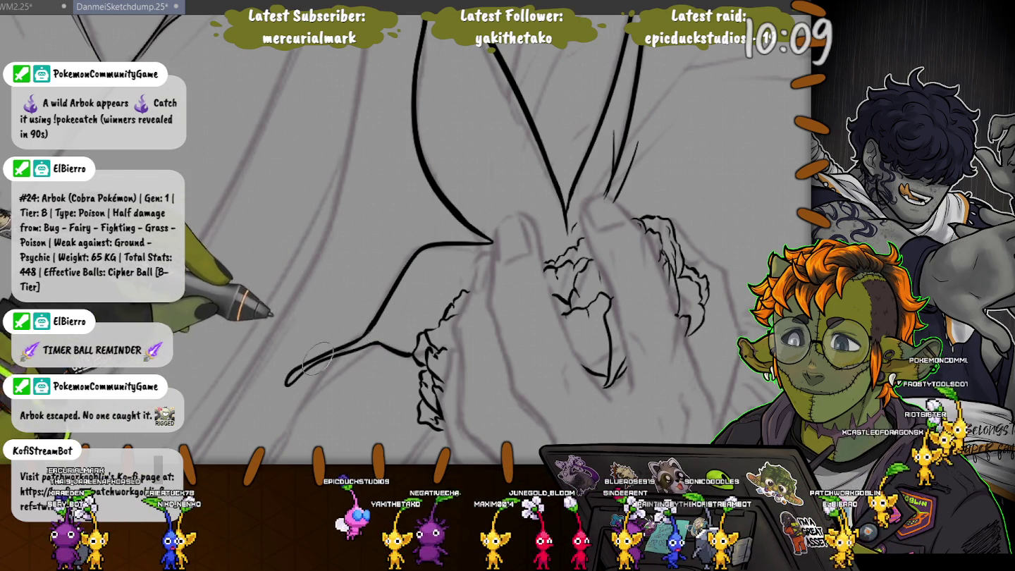
pyautogui.scroll(-2, 316, 279)
# Undo the recent wing strokes, select the rough petal stroke above the hands, then deselect
pyautogui.scroll(-2, 317, 279)
pyautogui.scroll(-2, 316, 279)
pyautogui.scroll(-3, 375, 169)
pyautogui.scroll(3, 375, 169)
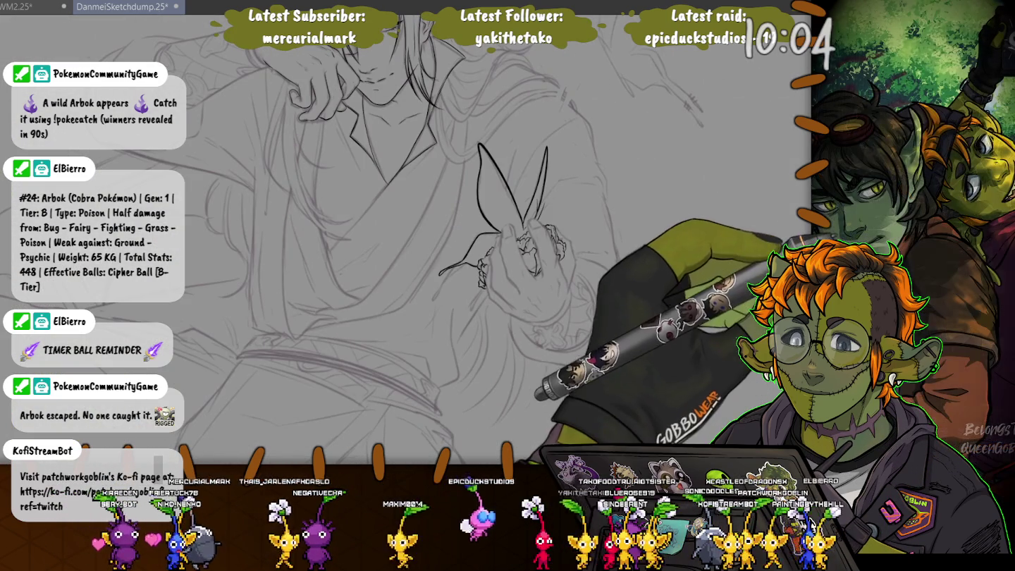
pyautogui.hotkey('ctrl', 'z')
pyautogui.hotkey('ctrl', 'z')
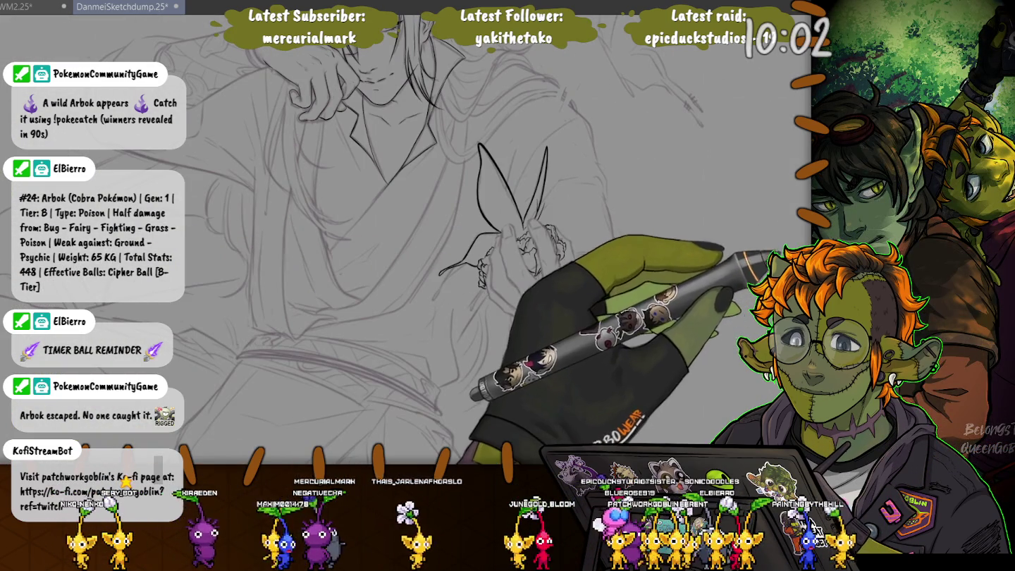
pyautogui.hotkey('ctrl', 'z')
pyautogui.hotkey('ctrl', 'z')
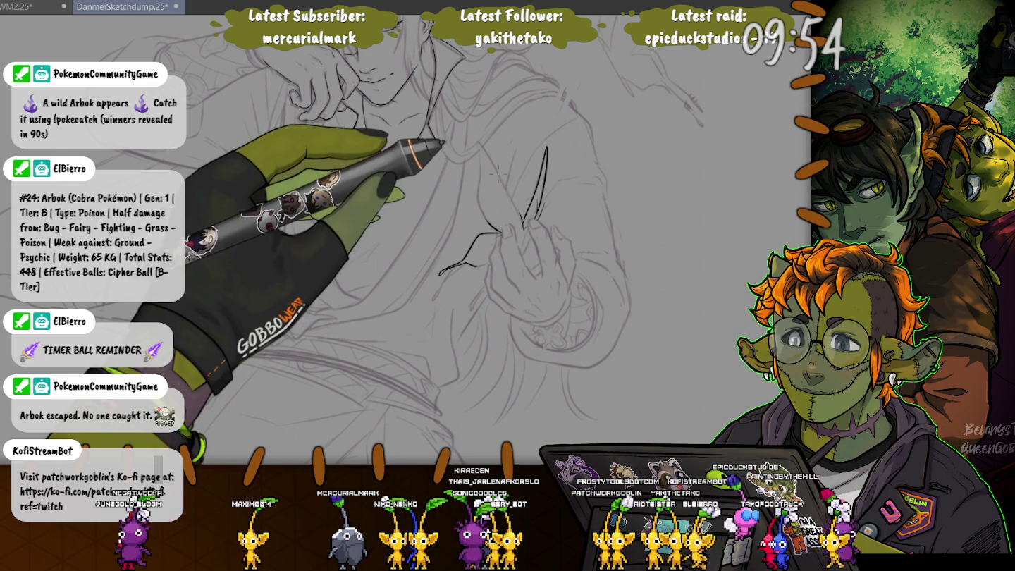
pyautogui.moveTo(497, 176)
pyautogui.mouseDown()
pyautogui.moveTo(490, 310)
pyautogui.moveTo(495, 186)
pyautogui.mouseUp()
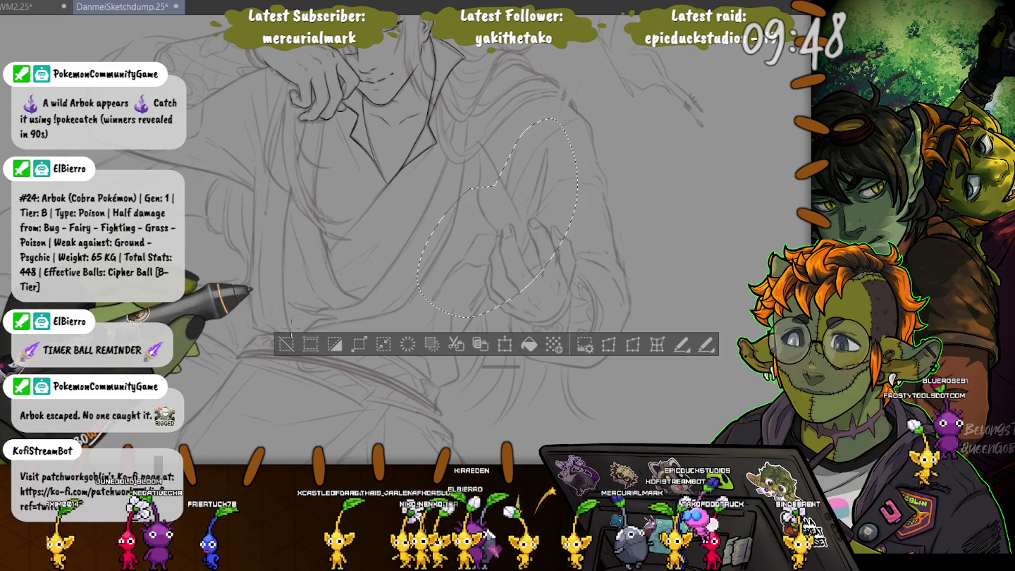
pyautogui.hotkey('ctrl', 'd')
# Ink two petal lobes, a line out to the left, and rough finger lines around the flower
pyautogui.moveTo(479, 145); pyautogui.dragTo(522, 219)
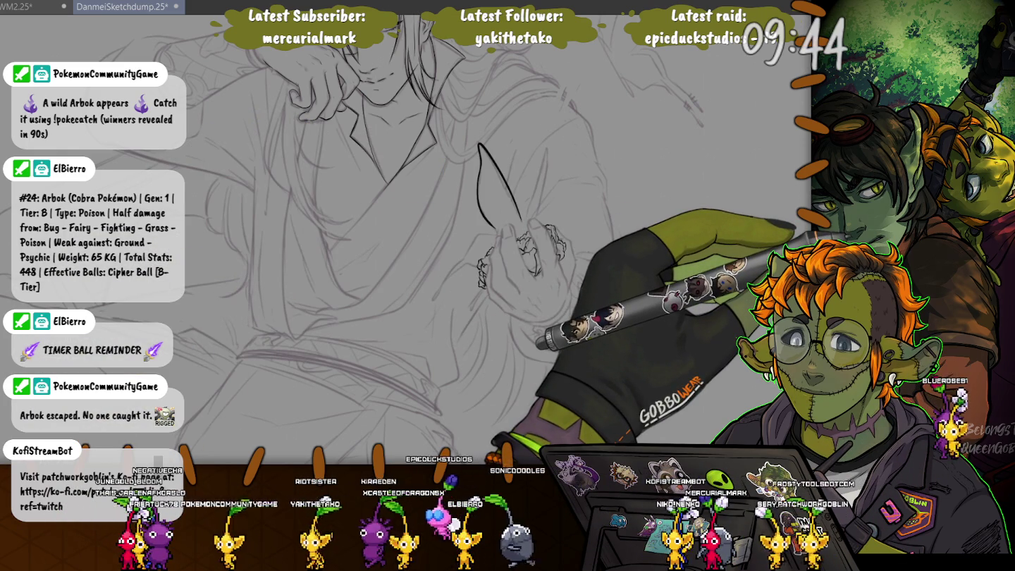
pyautogui.moveTo(525, 225); pyautogui.dragTo(547, 148)
pyautogui.moveTo(493, 260); pyautogui.dragTo(439, 275)
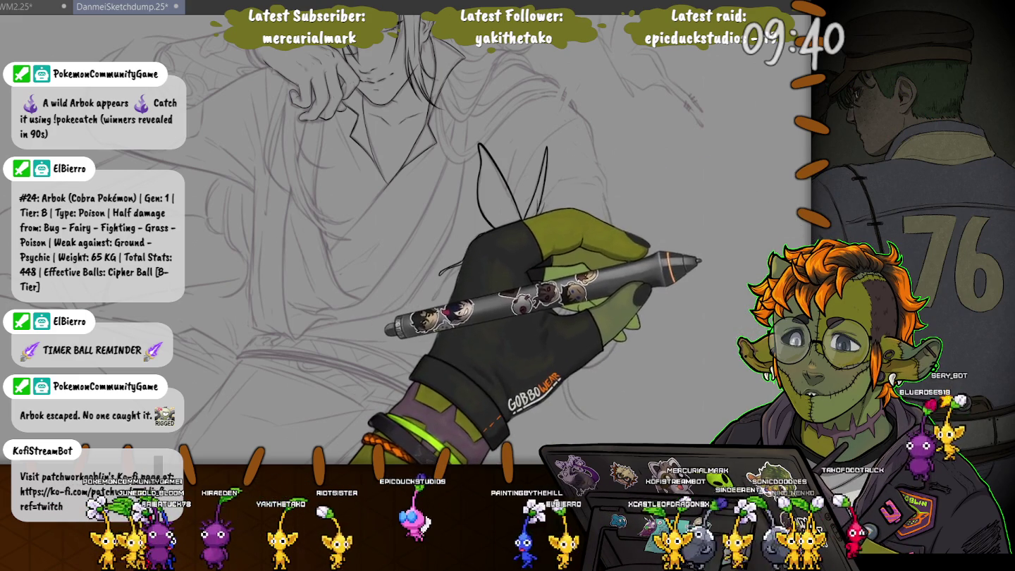
pyautogui.moveTo(494, 233); pyautogui.dragTo(543, 279)
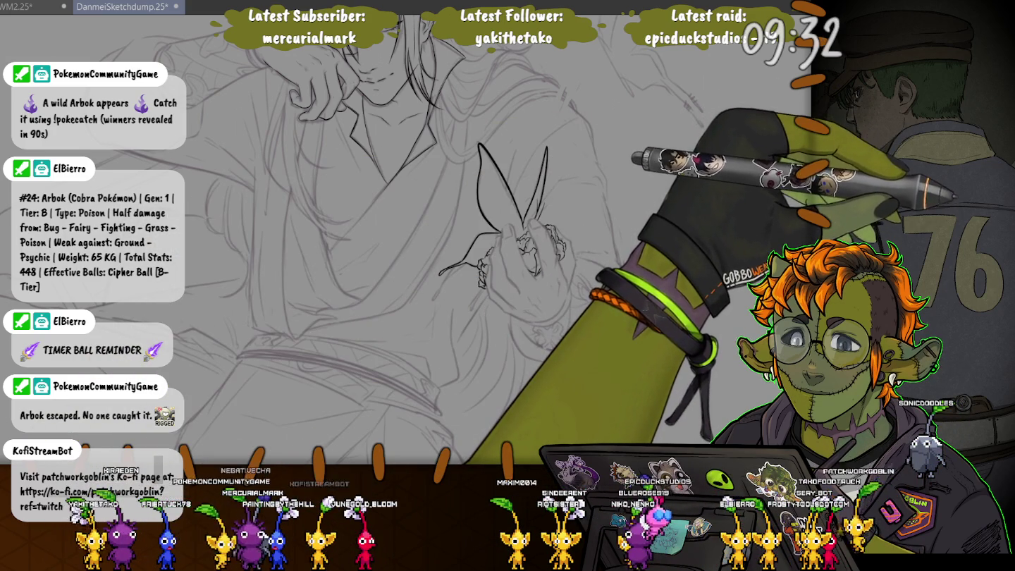
pyautogui.scroll(3, 472, 190)
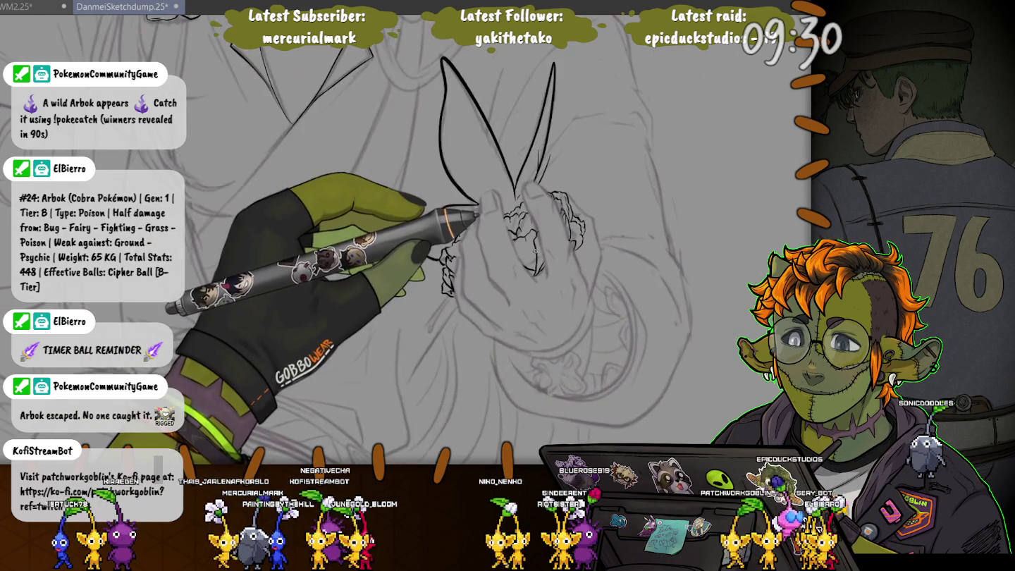
# Enlarge the brush and ink a long bold contour down the hand holding the flower
pyautogui.scroll(2, 472, 190)
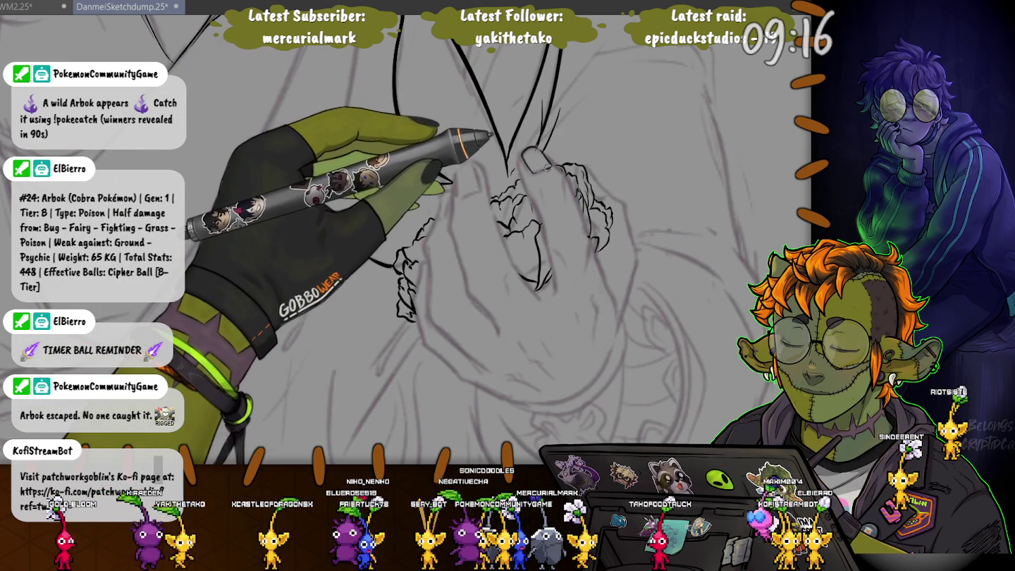
pyautogui.scroll(2, 509, 140)
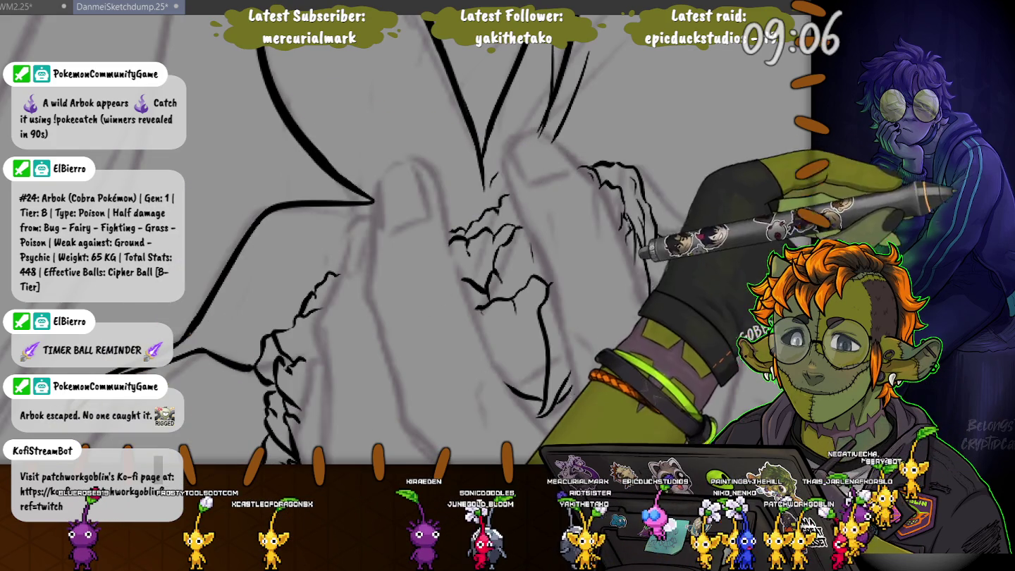
pyautogui.press(']')
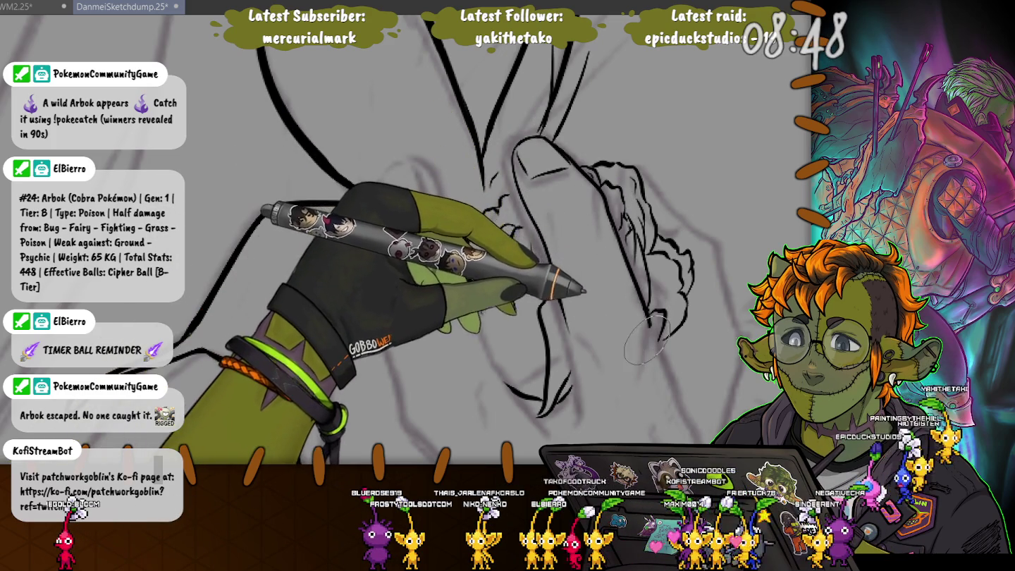
pyautogui.scroll(-2, 642, 310)
pyautogui.scroll(-1, 573, 318)
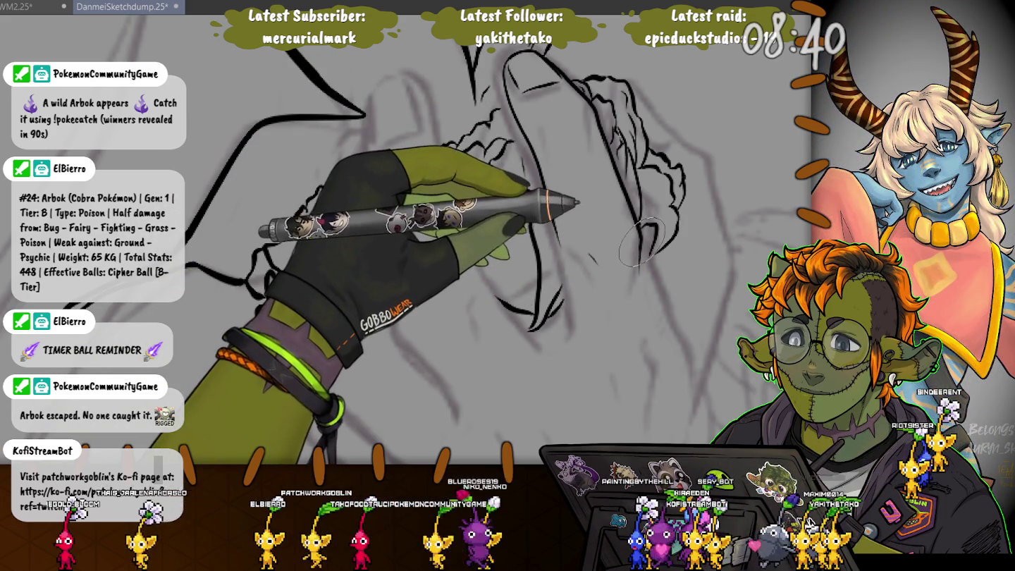
pyautogui.moveTo(638, 233); pyautogui.dragTo(685, 384)
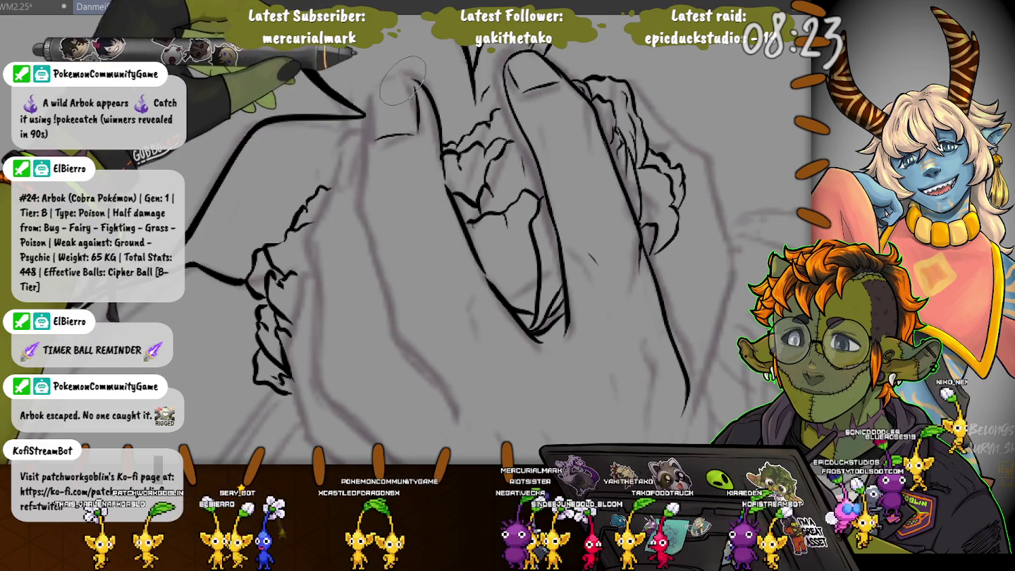
# Ink the fingernail outline at the fingertip, redrawing it once and adding a short stroke
pyautogui.moveTo(374, 135); pyautogui.dragTo(419, 130)
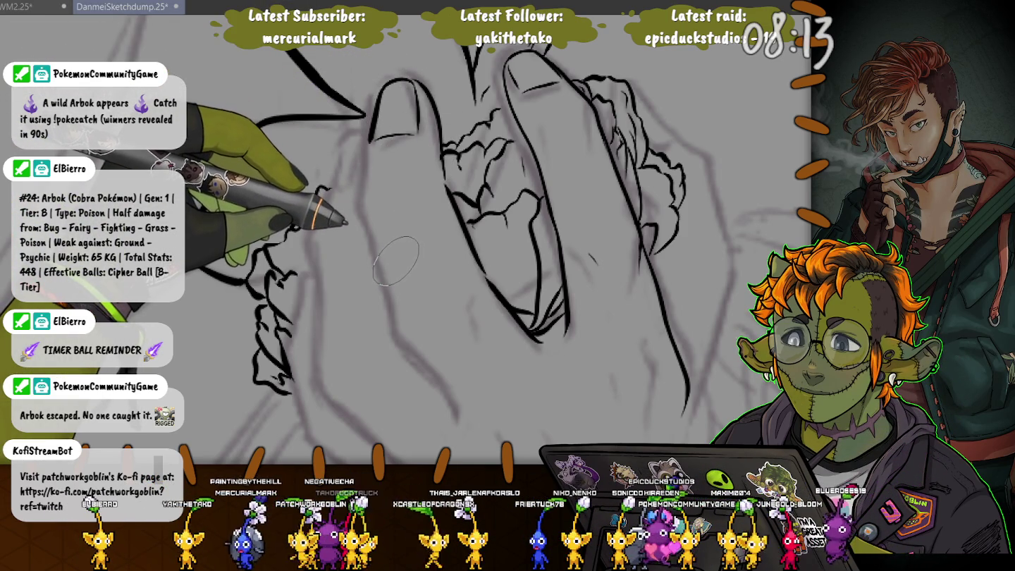
pyautogui.hotkey('ctrl', 'z')
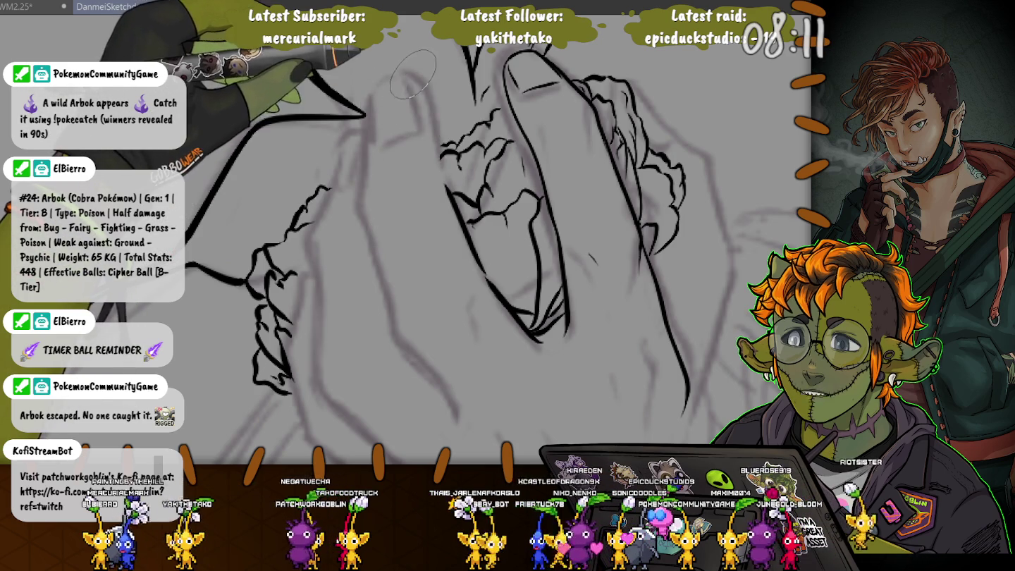
pyautogui.moveTo(422, 74); pyautogui.dragTo(440, 158)
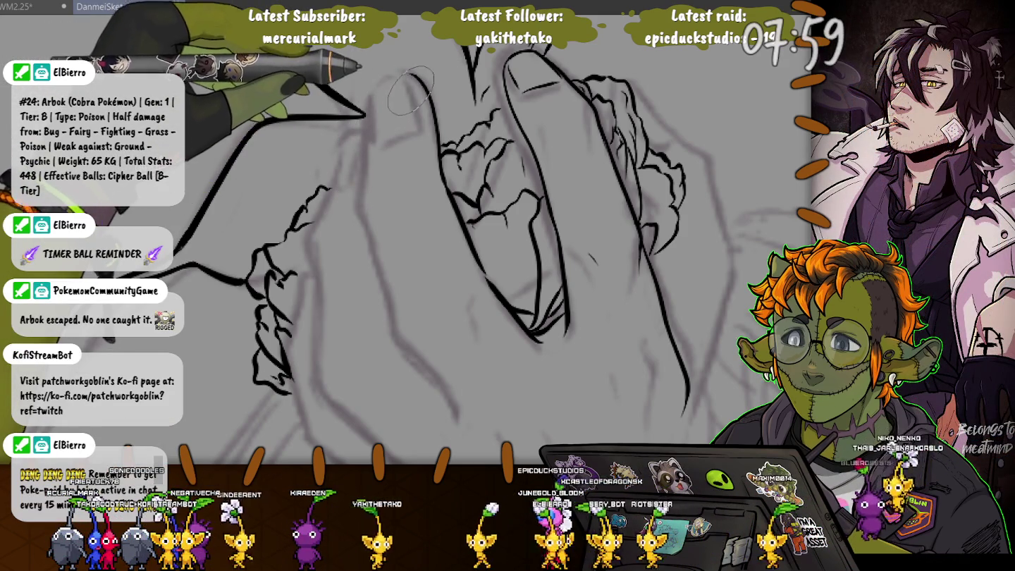
pyautogui.moveTo(388, 141); pyautogui.dragTo(416, 118)
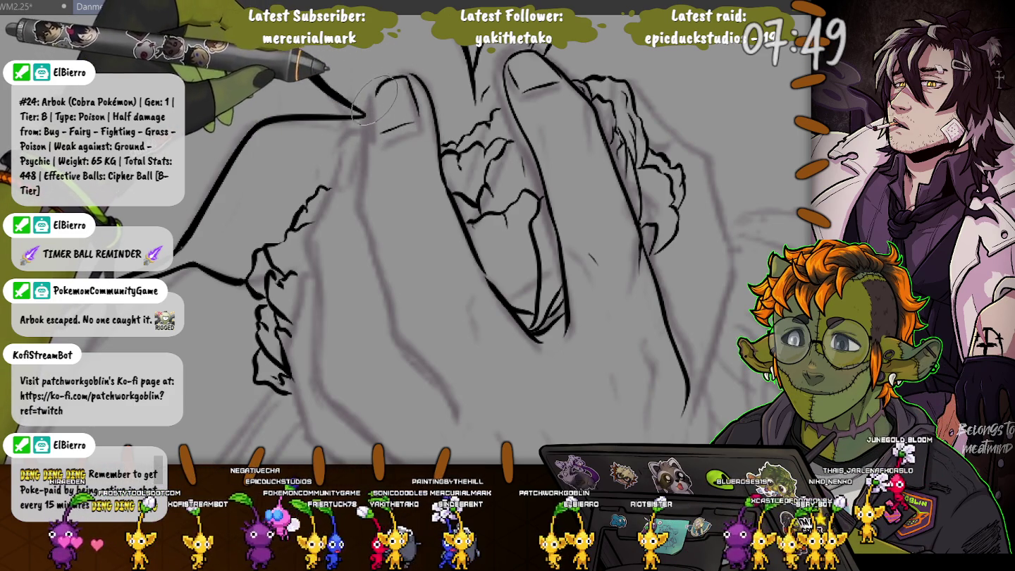
# Trace the thumb's left contour, then extend the finger's left edge down the hand with a larger brush
pyautogui.moveTo(391, 76); pyautogui.dragTo(375, 130)
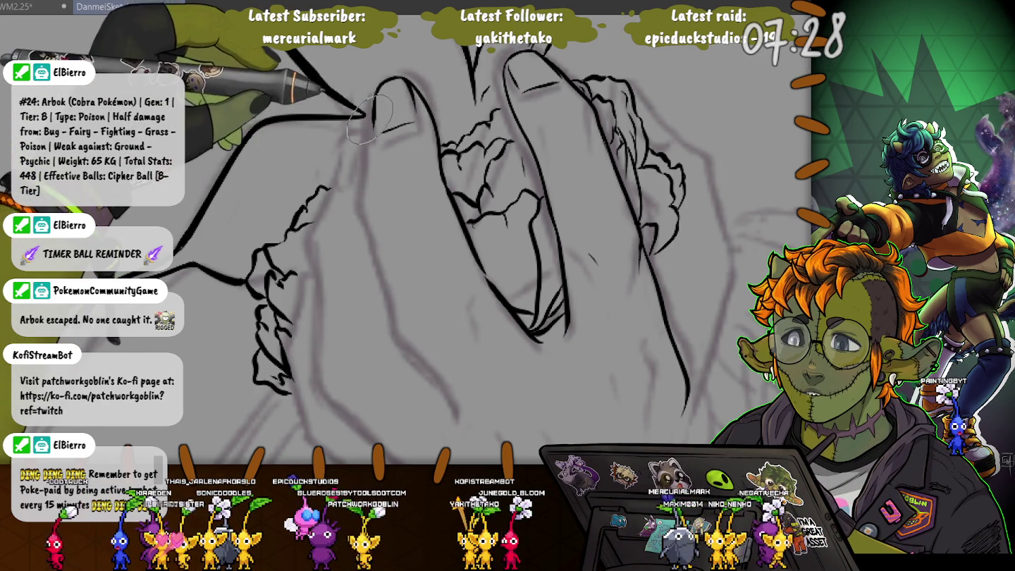
pyautogui.moveTo(376, 88); pyautogui.dragTo(371, 225)
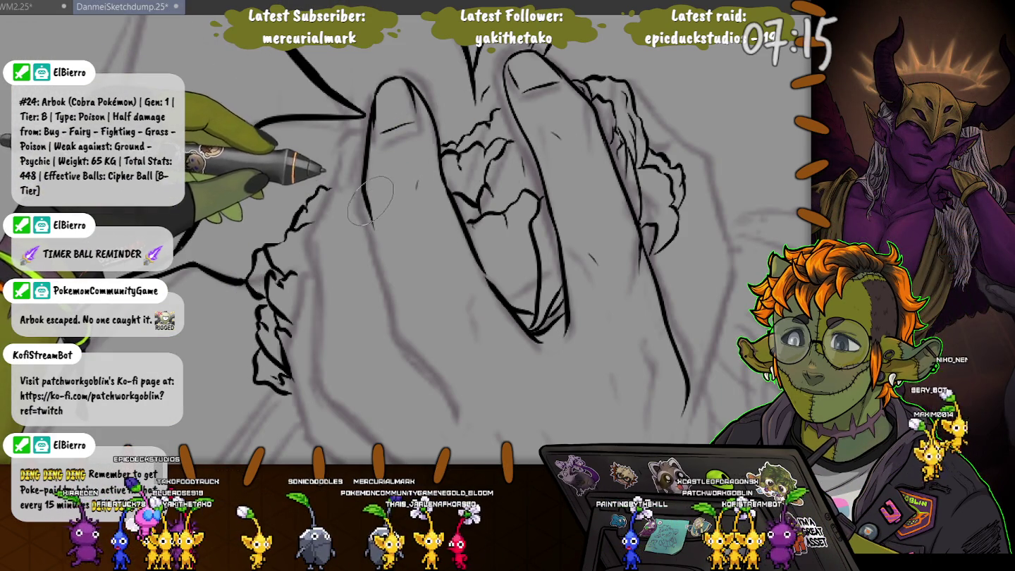
pyautogui.press(']')
pyautogui.press(']')
pyautogui.press(']')
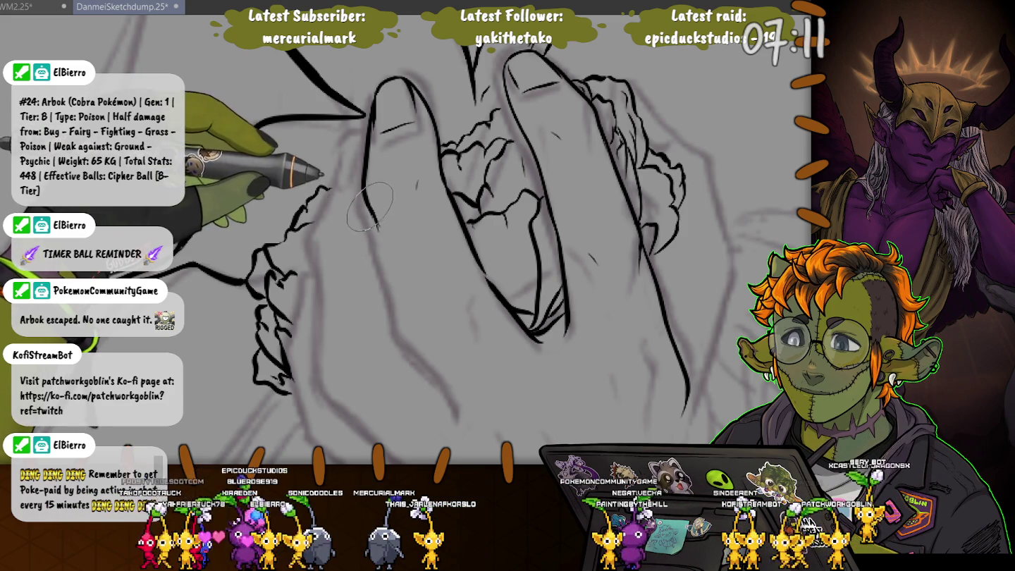
pyautogui.moveTo(382, 244)
pyautogui.mouseDown()
pyautogui.moveTo(399, 317)
pyautogui.moveTo(455, 400)
pyautogui.mouseUp()
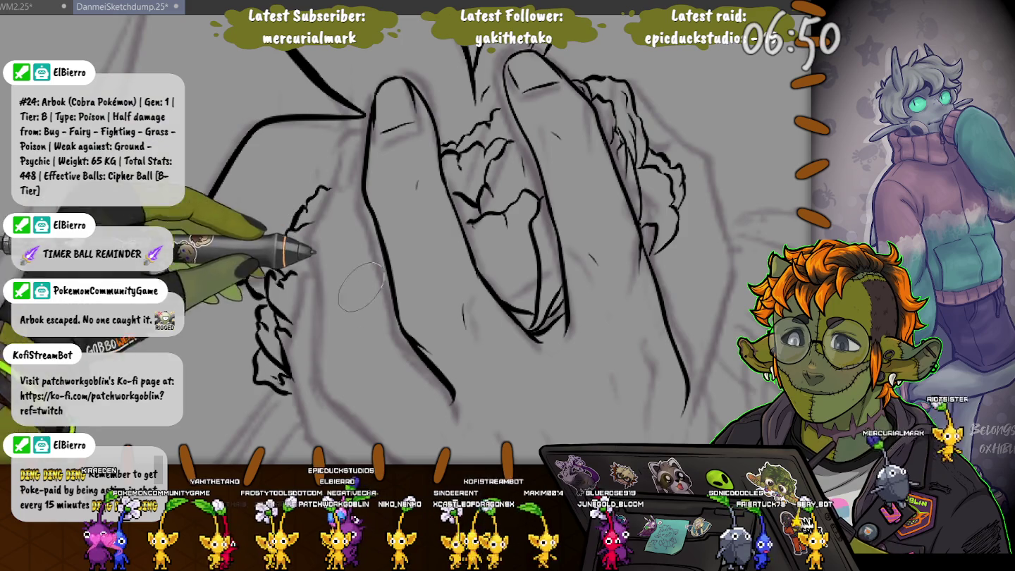
pyautogui.scroll(3, 499, 237)
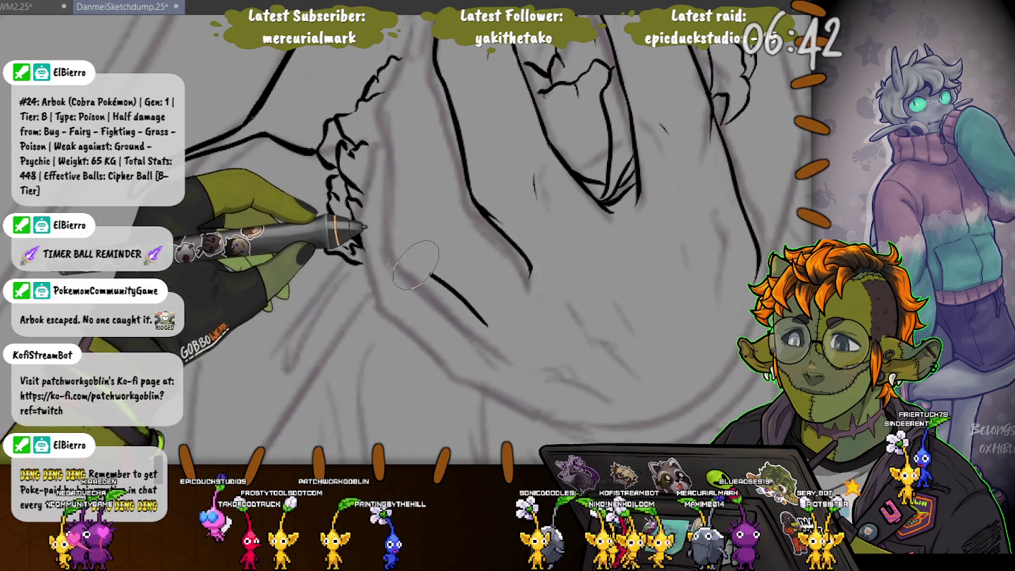
pyautogui.scroll(2, 393, 247)
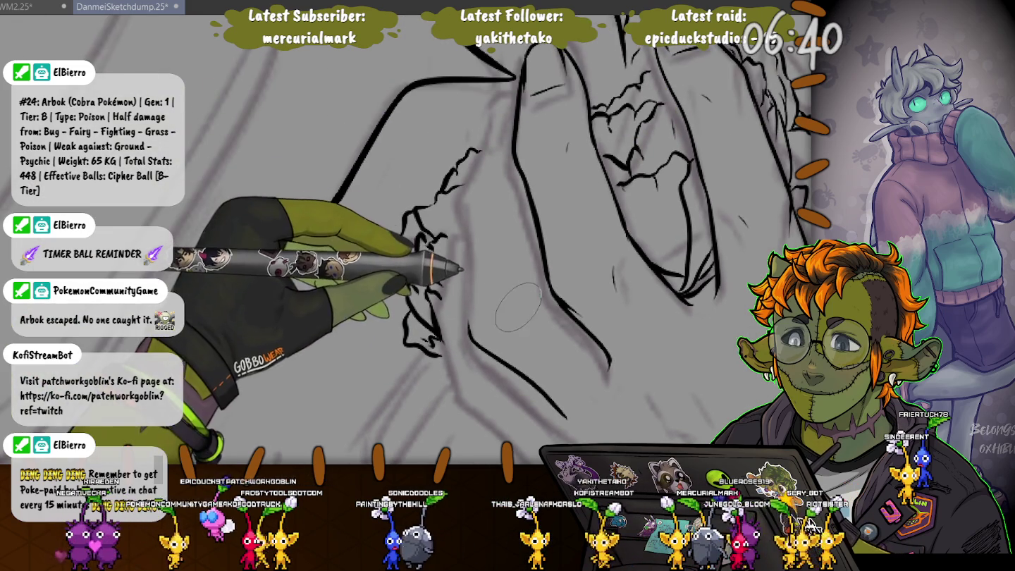